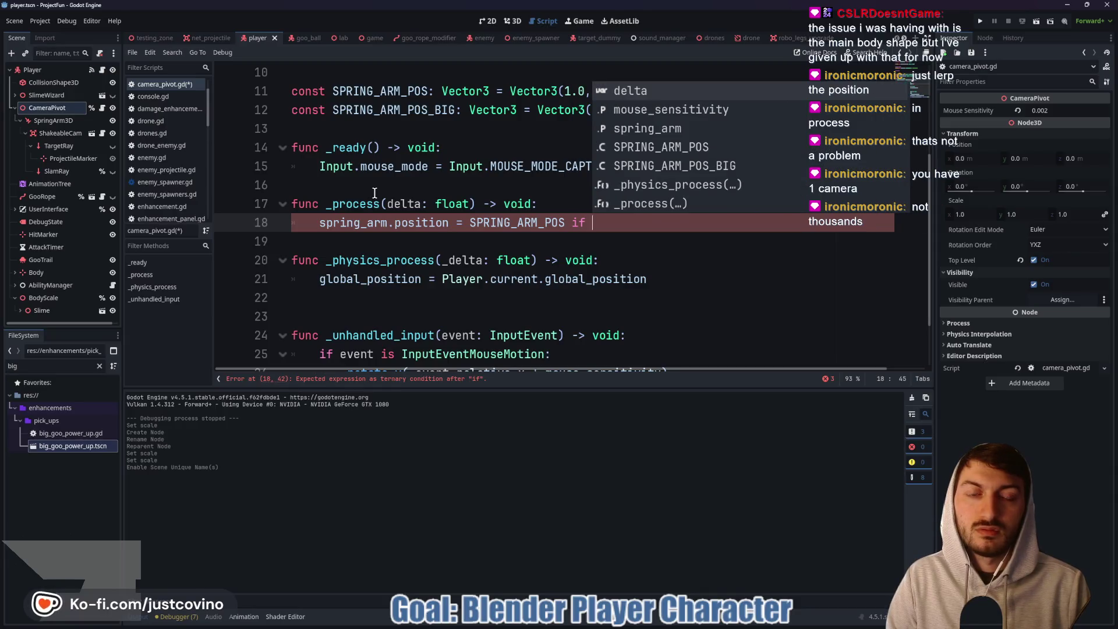
Write the Player.current.is_big condition on line 18 of camera_pivot.gd.
{"action": "type", "text": "not"}
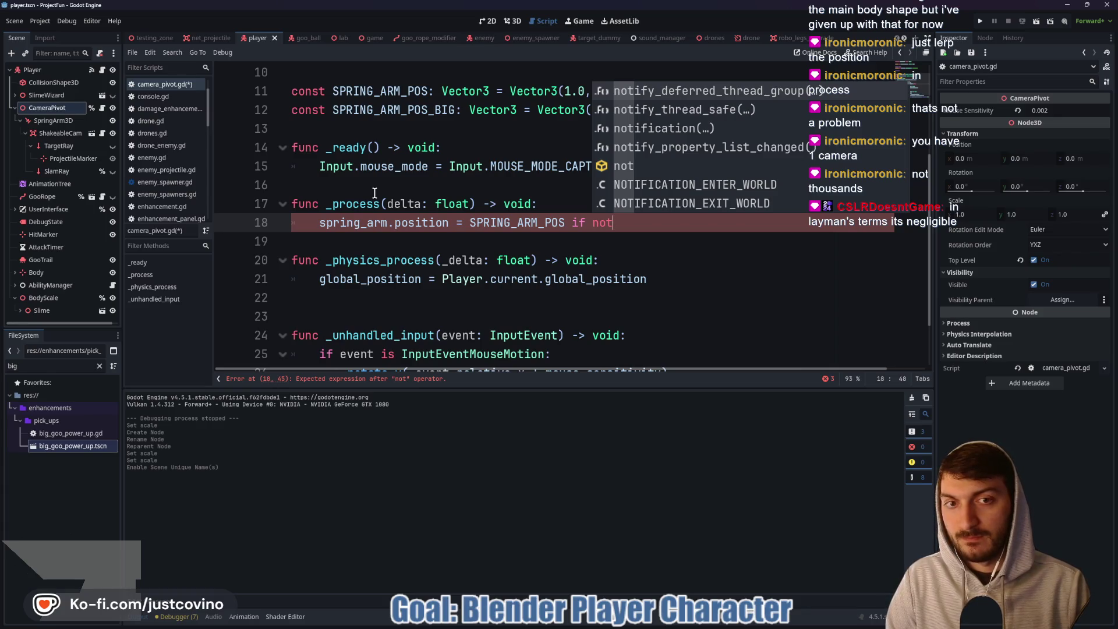
{"action": "key", "text": "BackSpace"}
{"action": "key", "text": "BackSpace"}
{"action": "key", "text": "BackSpace"}
{"action": "type", "text": "play"}
{"action": "key", "text": "BackSpace"}
{"action": "key", "text": "BackSpace"}
{"action": "key", "text": "BackSpace"}
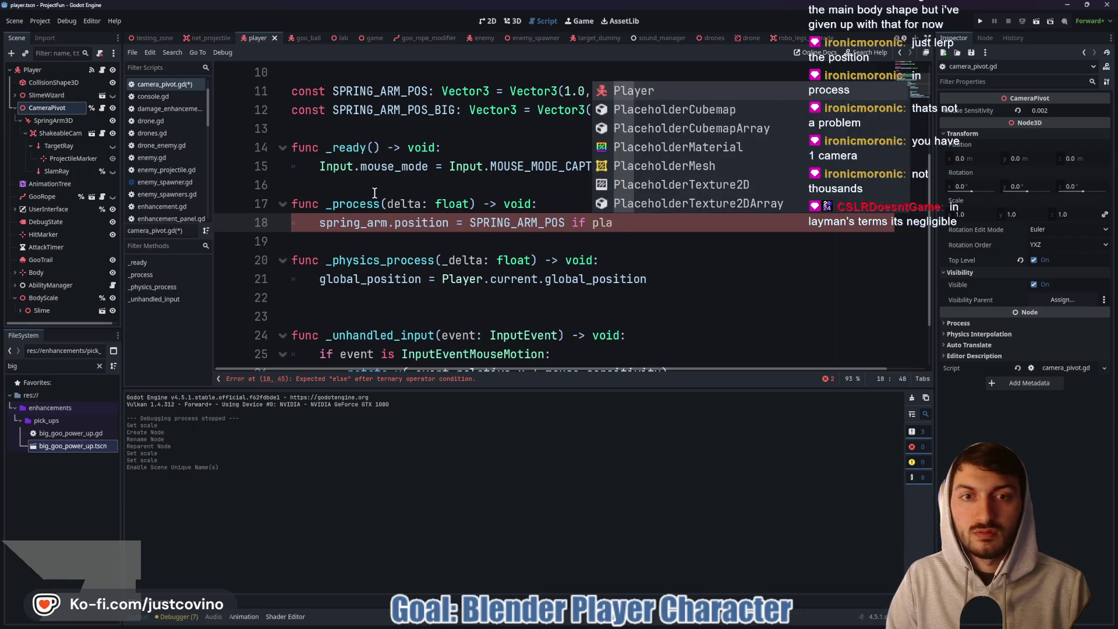
{"action": "type", "text": "Player.current"}
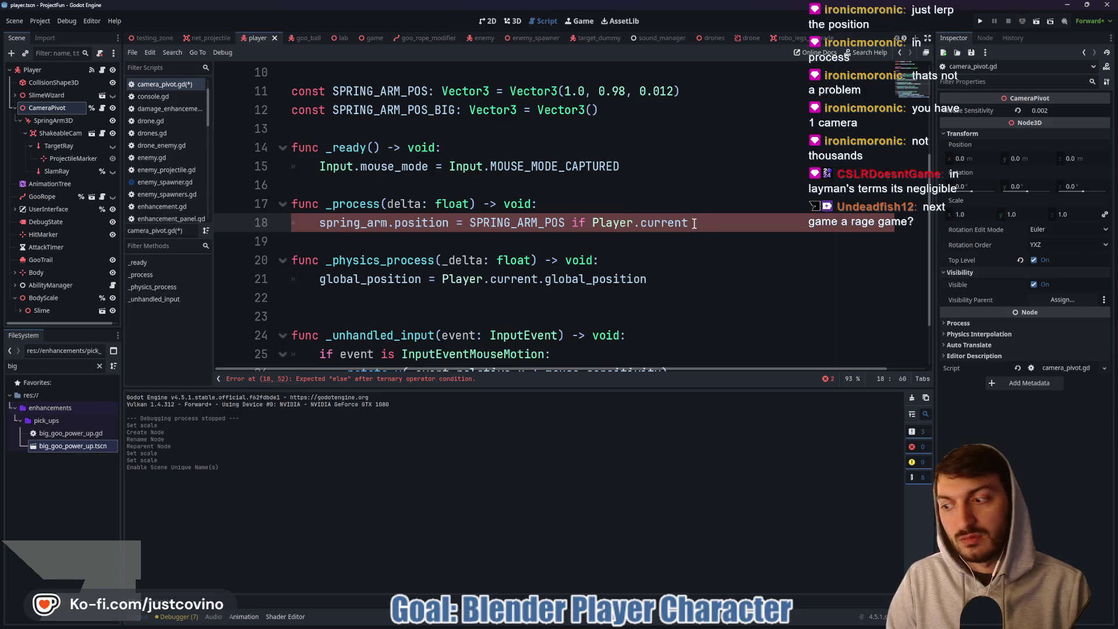
{"action": "type", "text": "is"}
{"action": "key", "text": "BackSpace"}
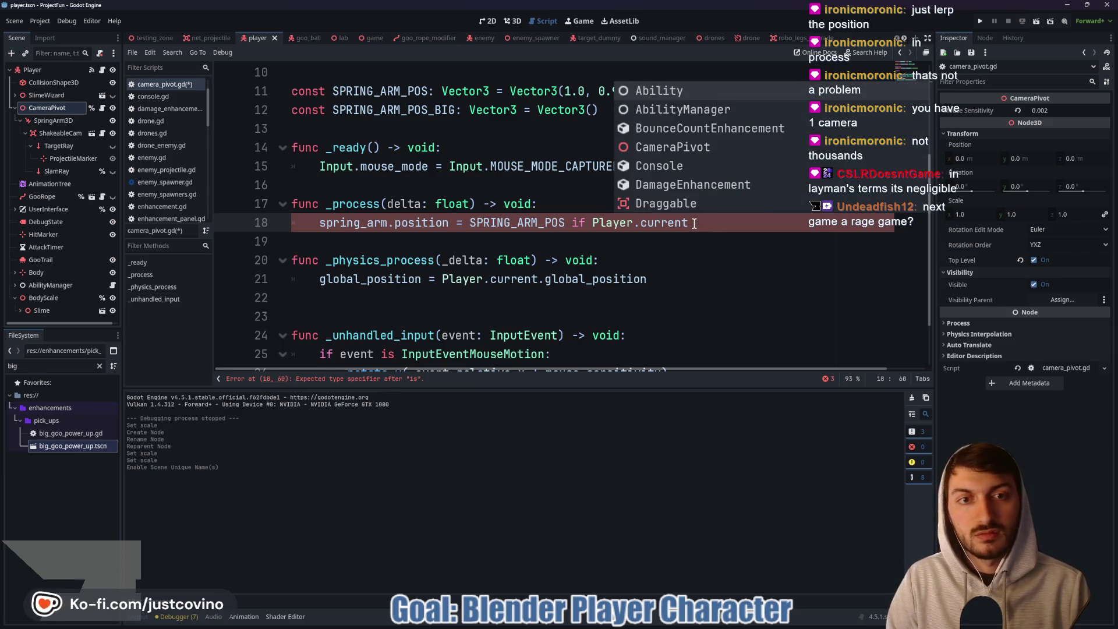
{"action": "key", "text": "Escape"}
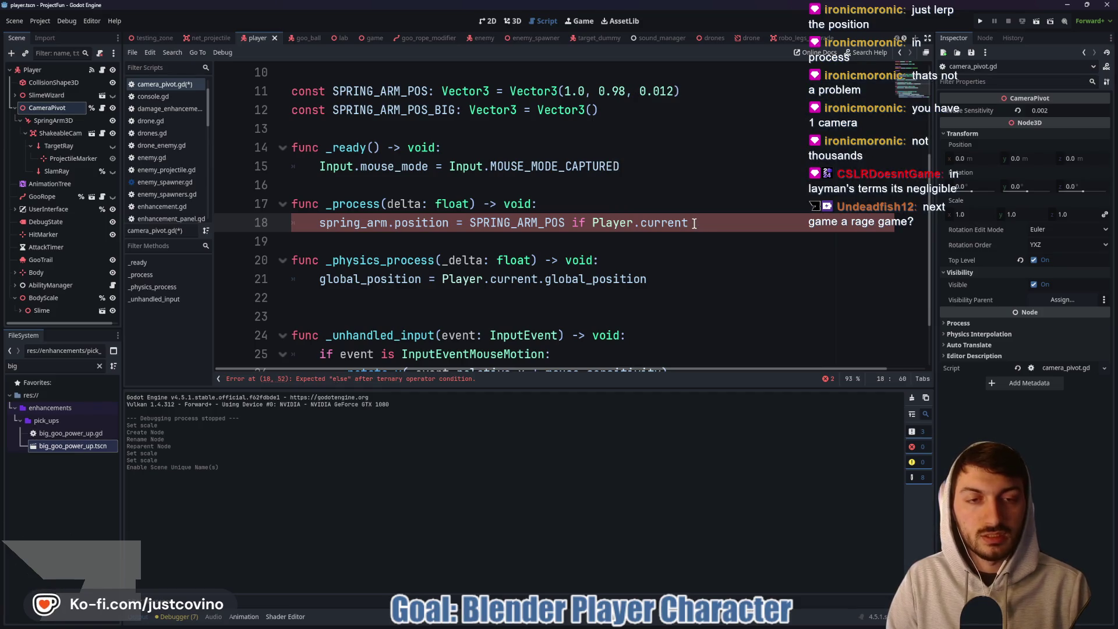
{"action": "type", "text": ".is_big"}
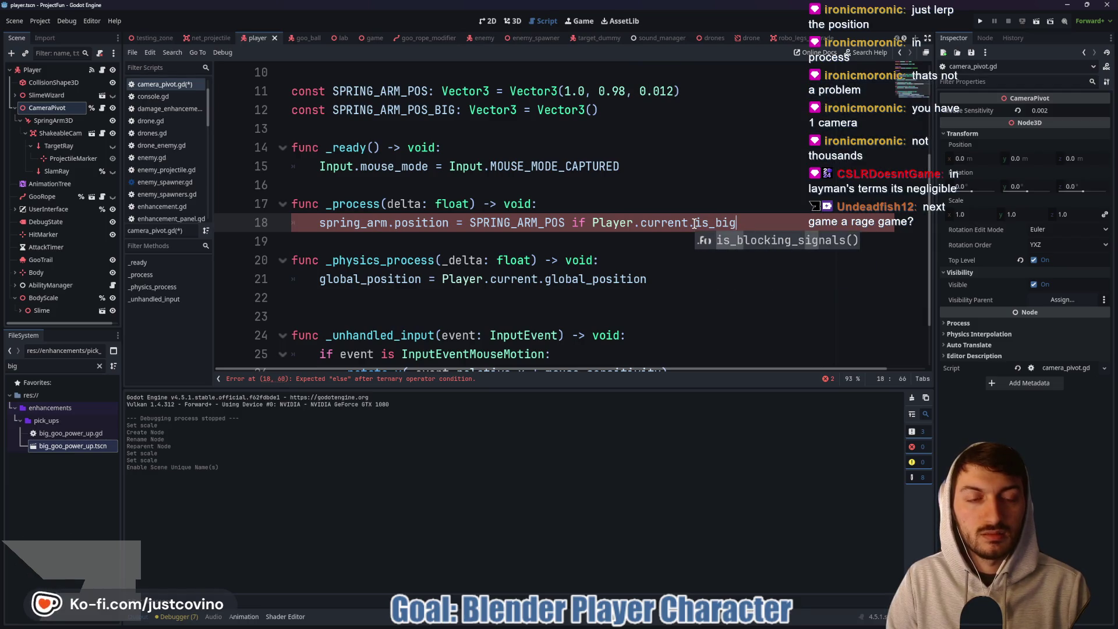
Complete line 18 as SPRING_ARM_POS_BIG if Player.current.is_big else SPRING_ARM_POS.
{"action": "key", "text": "ctrl+Left"}
{"action": "key", "text": "ctrl+Left"}
{"action": "key", "text": "ctrl+Left"}
{"action": "type", "text": "!"}
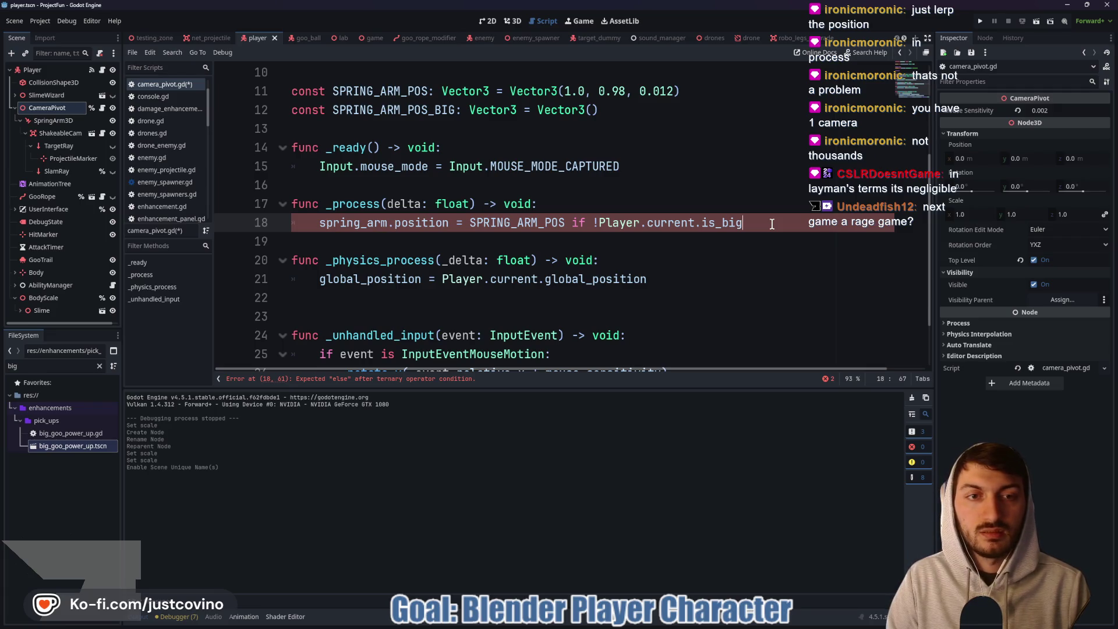
{"action": "left_click", "coordinate": [602, 223]}
{"action": "key", "text": "BackSpace"}
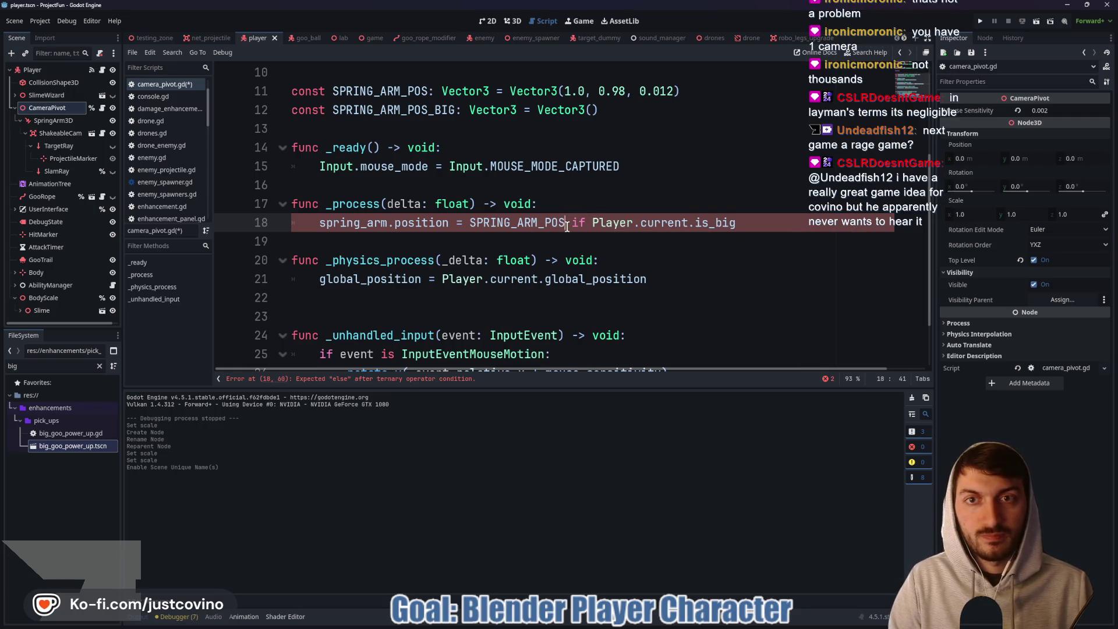
{"action": "type", "text": "_BIG"}
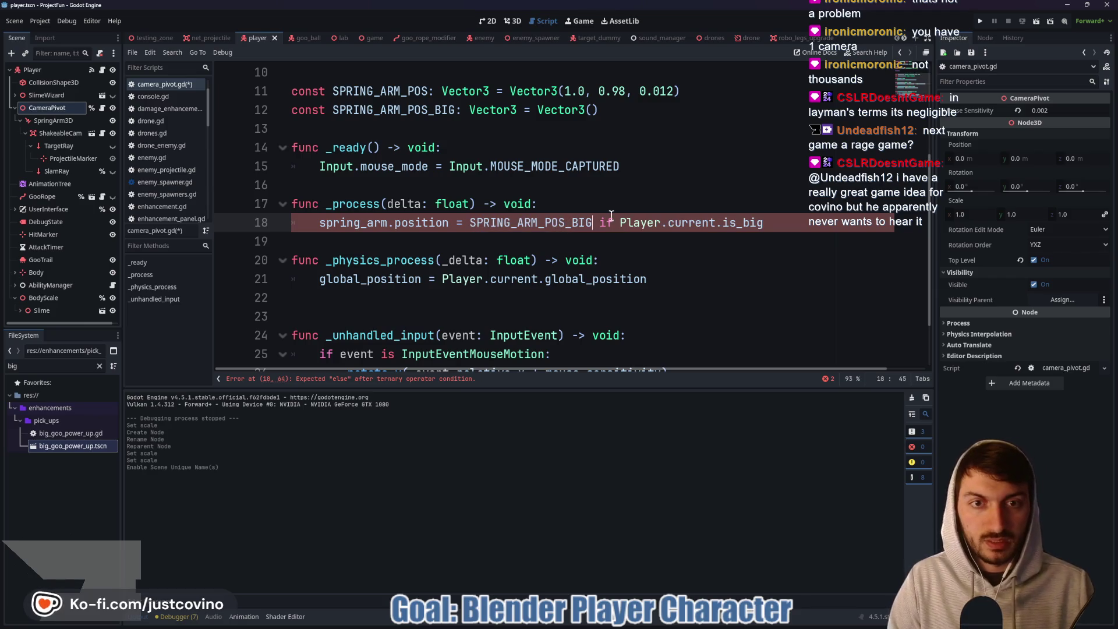
{"action": "left_click", "coordinate": [803, 222]}
{"action": "type", "text": "else SPRING"}
{"action": "key", "text": "Return"}
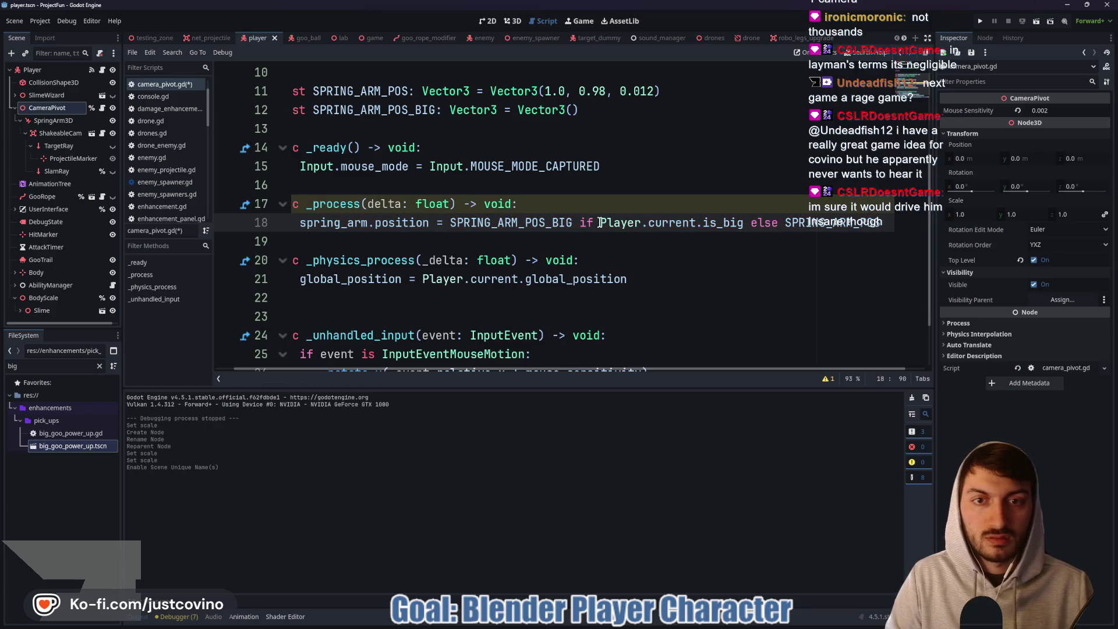
Save camera_pivot.gd, then open player.gd from the script list.
{"action": "left_click", "coordinate": [573, 110]}
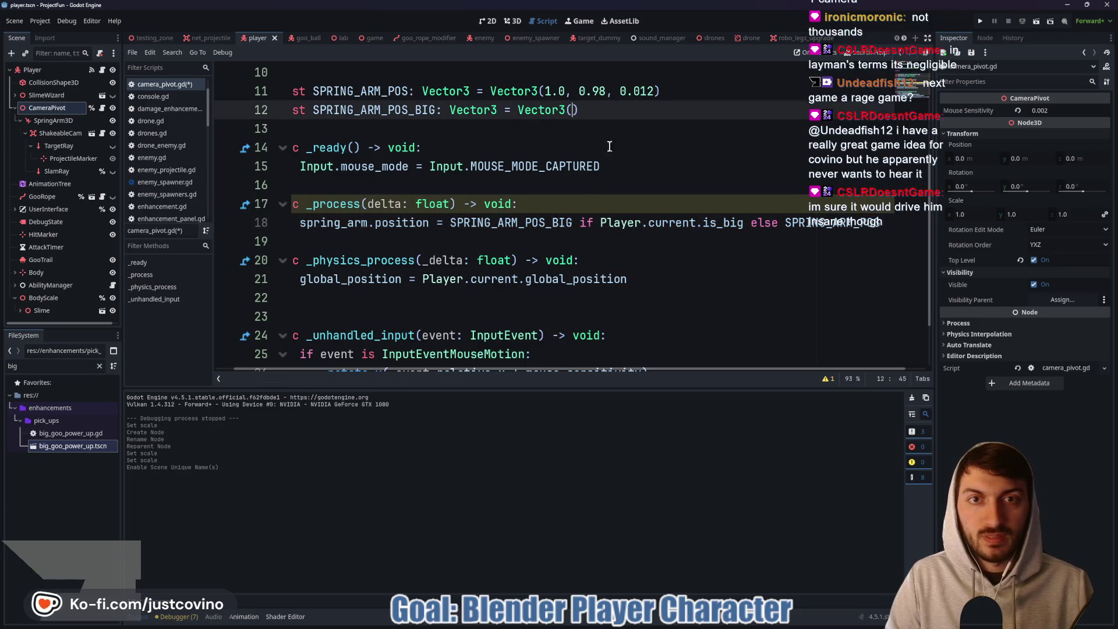
{"action": "left_click", "coordinate": [622, 224]}
{"action": "key", "text": "ctrl+s"}
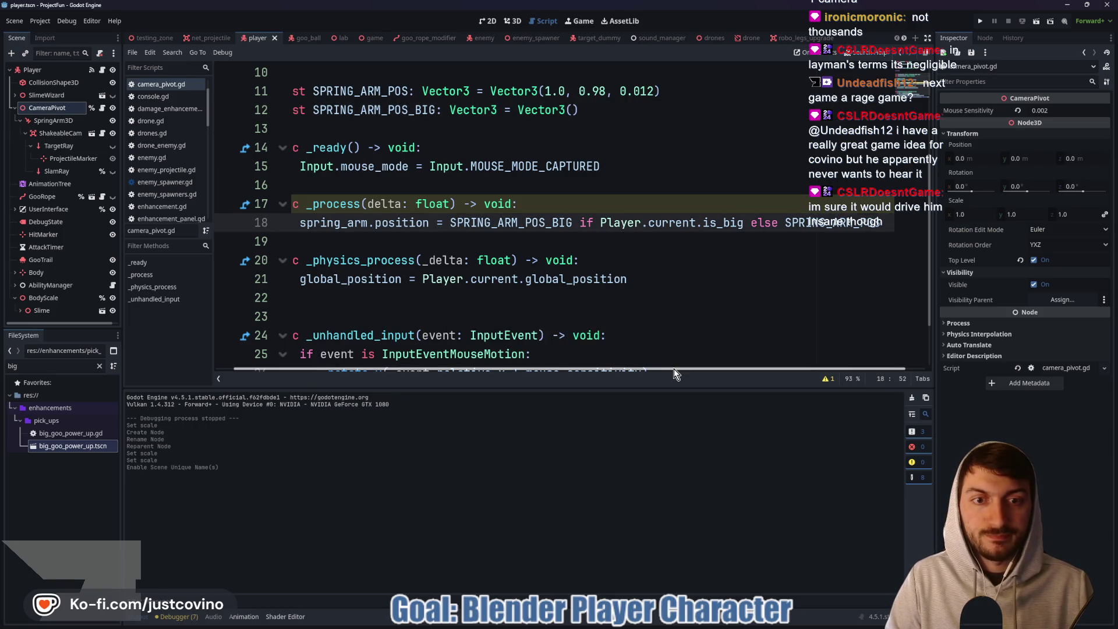
{"action": "scroll", "coordinate": [699, 372], "scroll_direction": "right", "scroll_amount": 3}
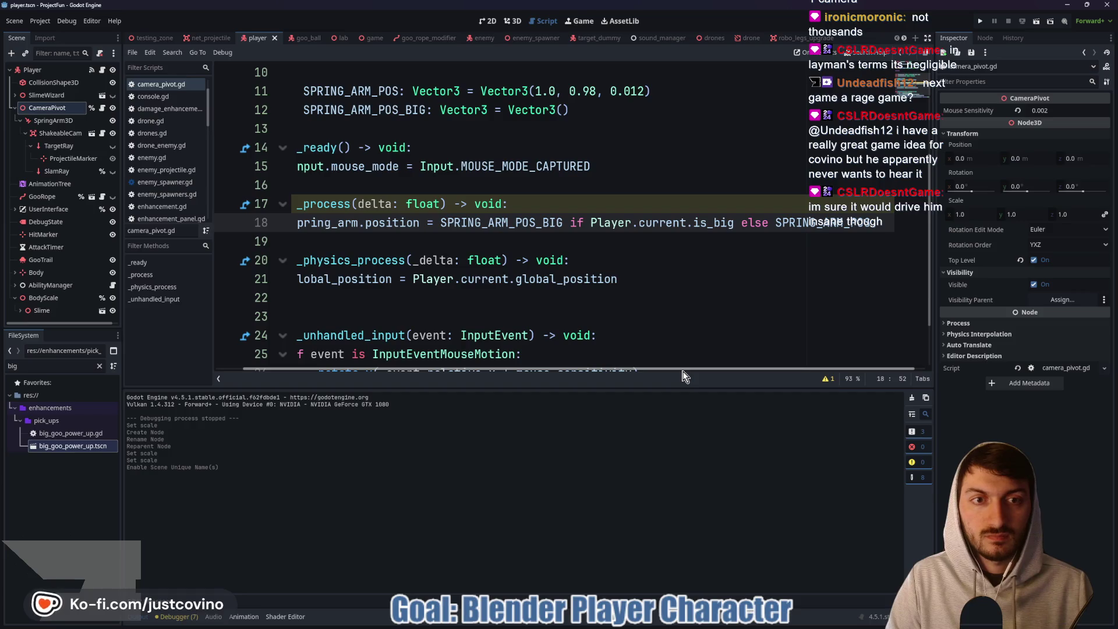
{"action": "scroll", "coordinate": [682, 376], "scroll_direction": "left", "scroll_amount": 3}
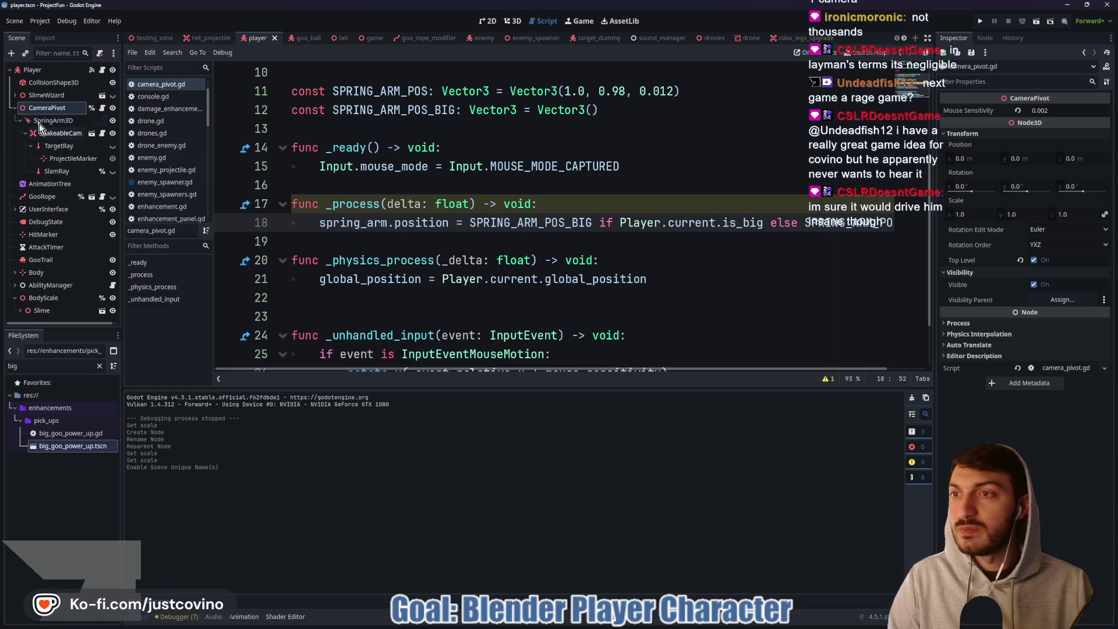
{"action": "left_click", "coordinate": [91, 70]}
Add 'is_big = false' at the top of shrink() in player.gd.
{"action": "scroll", "coordinate": [484, 181], "scroll_direction": "up", "scroll_amount": 15}
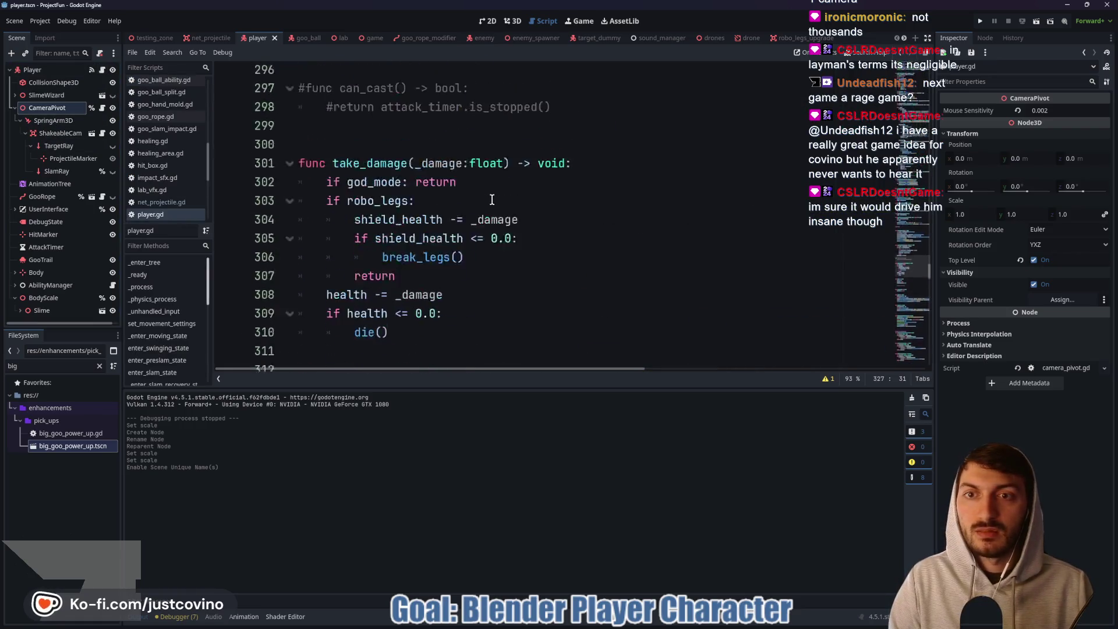
{"action": "scroll", "coordinate": [486, 208], "scroll_direction": "down", "scroll_amount": 3}
{"action": "scroll", "coordinate": [486, 208], "scroll_direction": "down", "scroll_amount": 12}
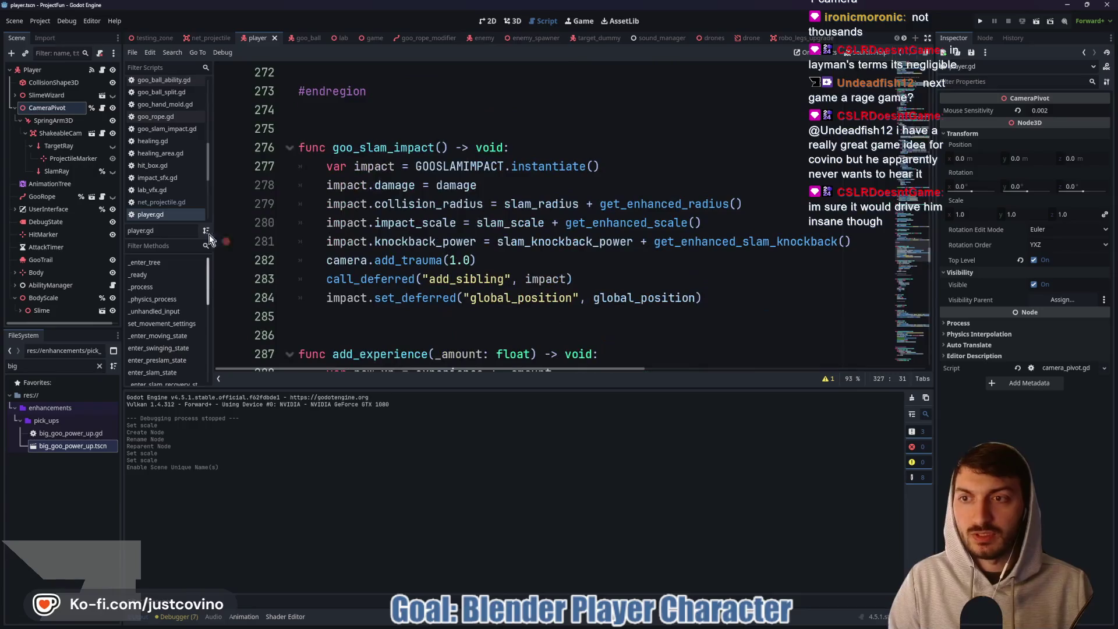
{"action": "scroll", "coordinate": [436, 265], "scroll_direction": "down", "scroll_amount": 9}
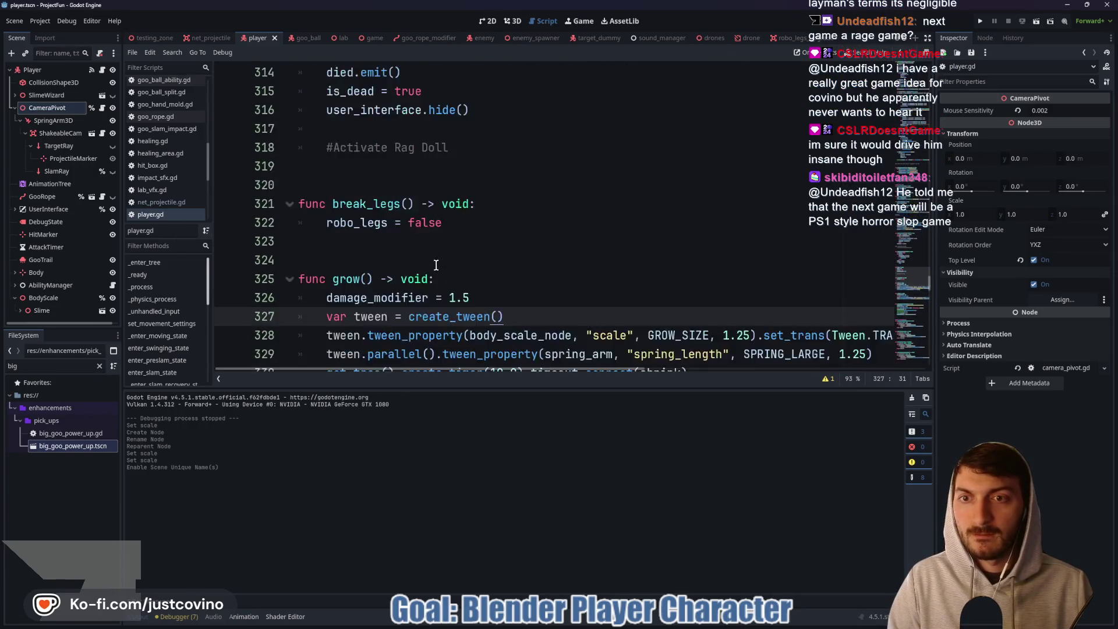
{"action": "scroll", "coordinate": [436, 265], "scroll_direction": "up", "scroll_amount": 3}
{"action": "left_click", "coordinate": [490, 208]}
{"action": "key", "text": "Return"}
{"action": "type", "text": "is_big = false"}
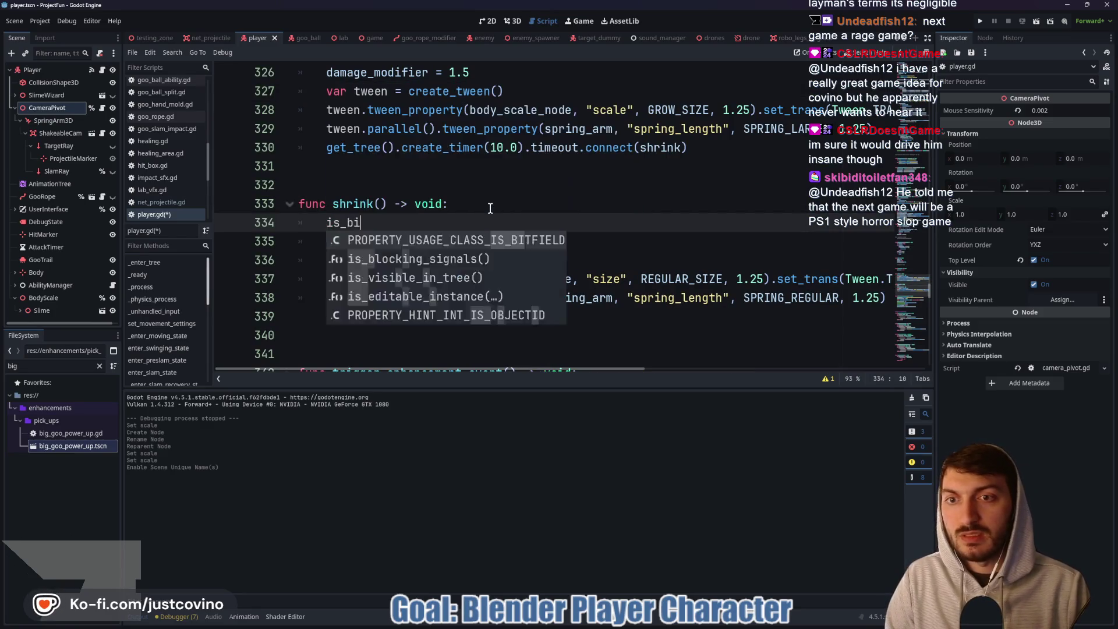
Add 'is_big = true' at the top of grow().
{"action": "scroll", "coordinate": [491, 178], "scroll_direction": "up", "scroll_amount": 2}
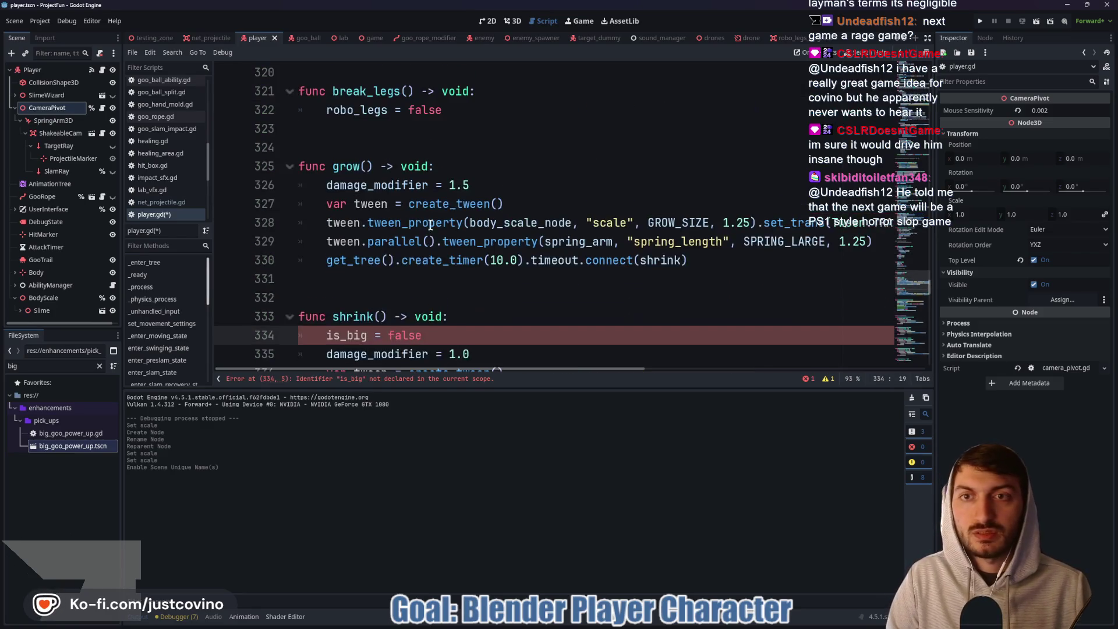
{"action": "left_click", "coordinate": [481, 167]}
{"action": "key", "text": "Return"}
{"action": "type", "text": "is_big = true"}
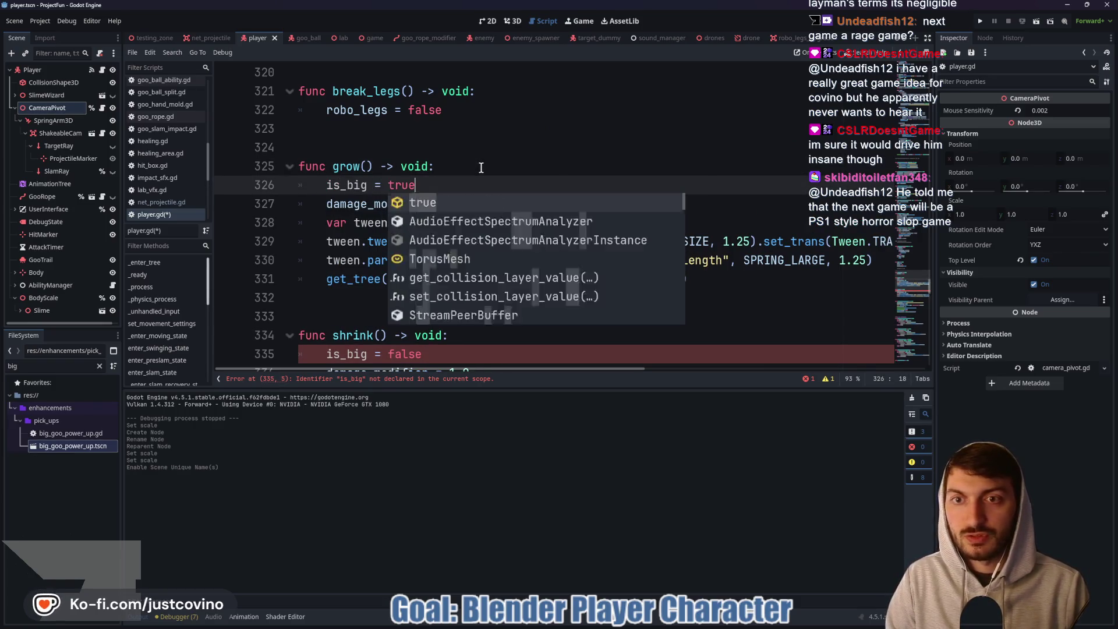
{"action": "key", "text": "Escape"}
Review the player's _enter_tree and state variables, then return to camera_pivot.gd.
{"action": "scroll", "coordinate": [444, 244], "scroll_direction": "up", "scroll_amount": 8}
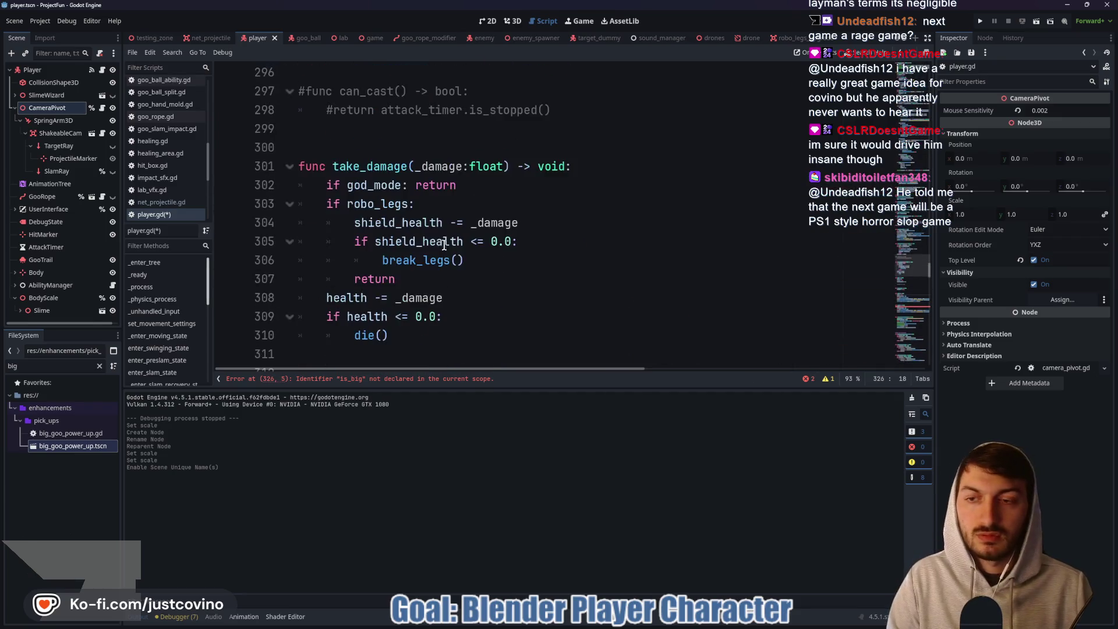
{"action": "left_click", "coordinate": [156, 262]}
{"action": "scroll", "coordinate": [392, 247], "scroll_direction": "up", "scroll_amount": 10}
{"action": "left_click", "coordinate": [393, 247]}
{"action": "key", "text": "alt+Left"}
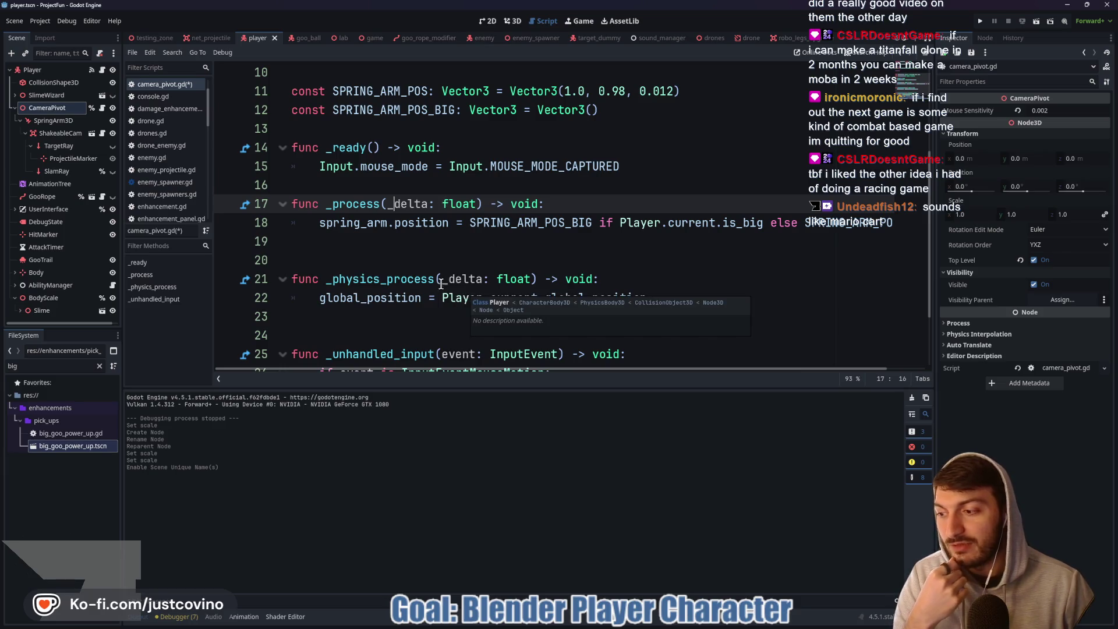
Clear the 'big' file list filter and show the player scene in the 3D editor.
{"action": "left_click", "coordinate": [407, 238]}
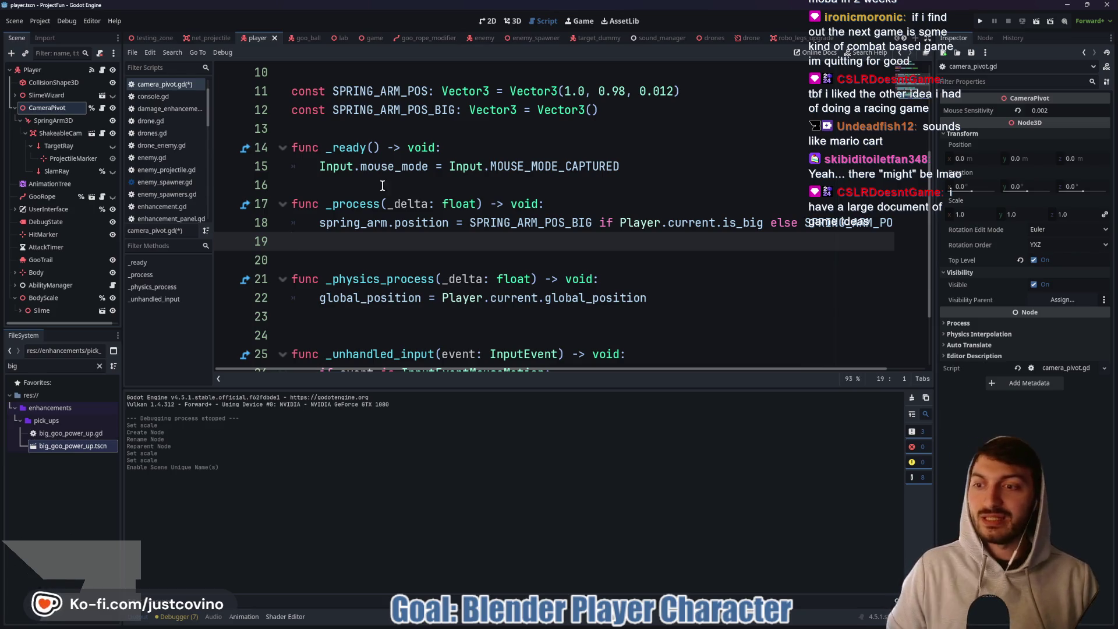
{"action": "left_click", "coordinate": [99, 366]}
{"action": "left_click", "coordinate": [361, 248]}
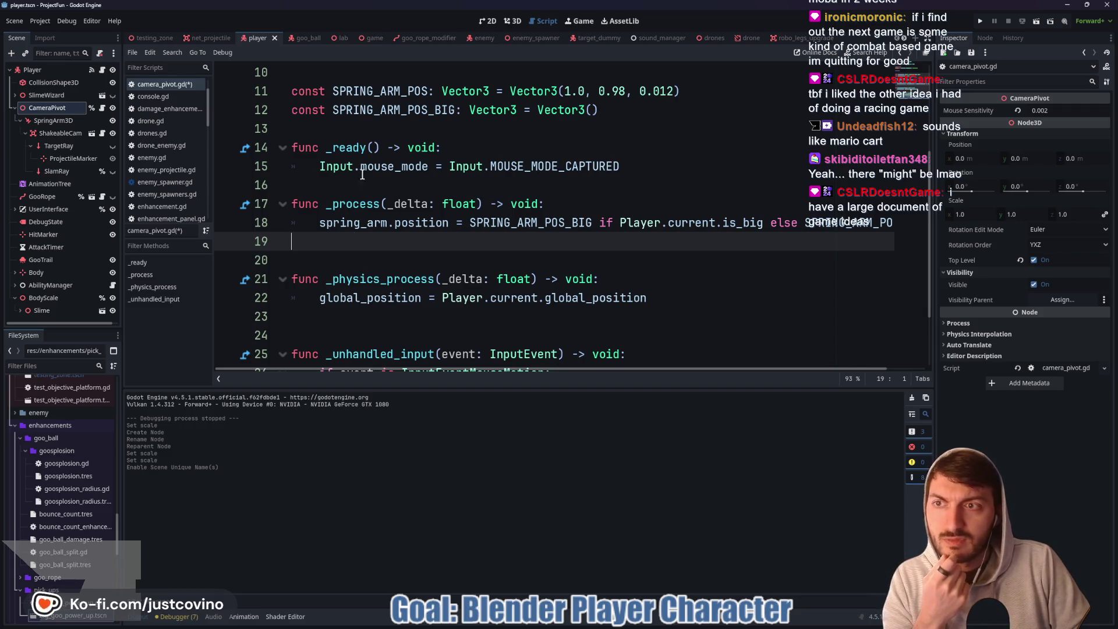
{"action": "scroll", "coordinate": [613, 192], "scroll_direction": "up", "scroll_amount": 1}
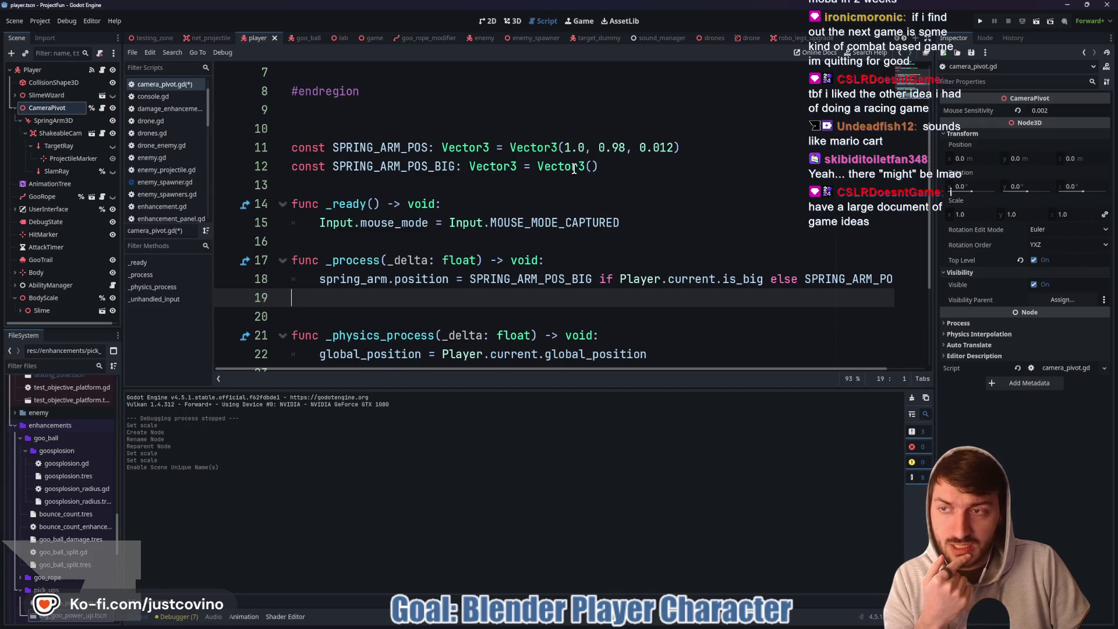
{"action": "left_click", "coordinate": [512, 21]}
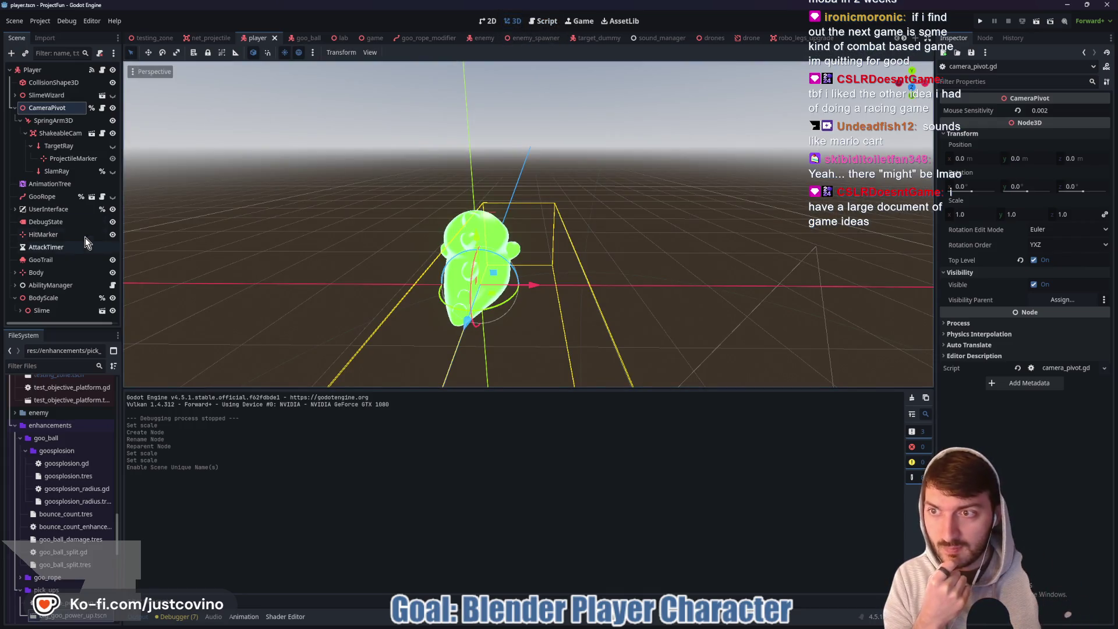
Scale the BodyScale node to 2.0, then select SpringArm3D to view its properties.
{"action": "left_click", "coordinate": [44, 298]}
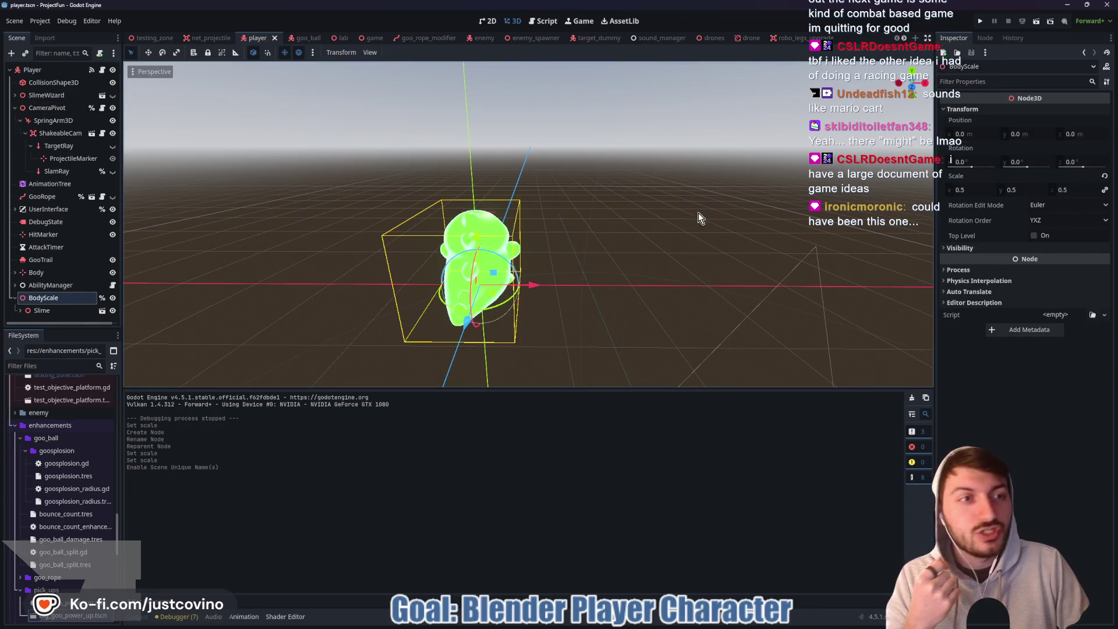
{"action": "left_click", "coordinate": [973, 190]}
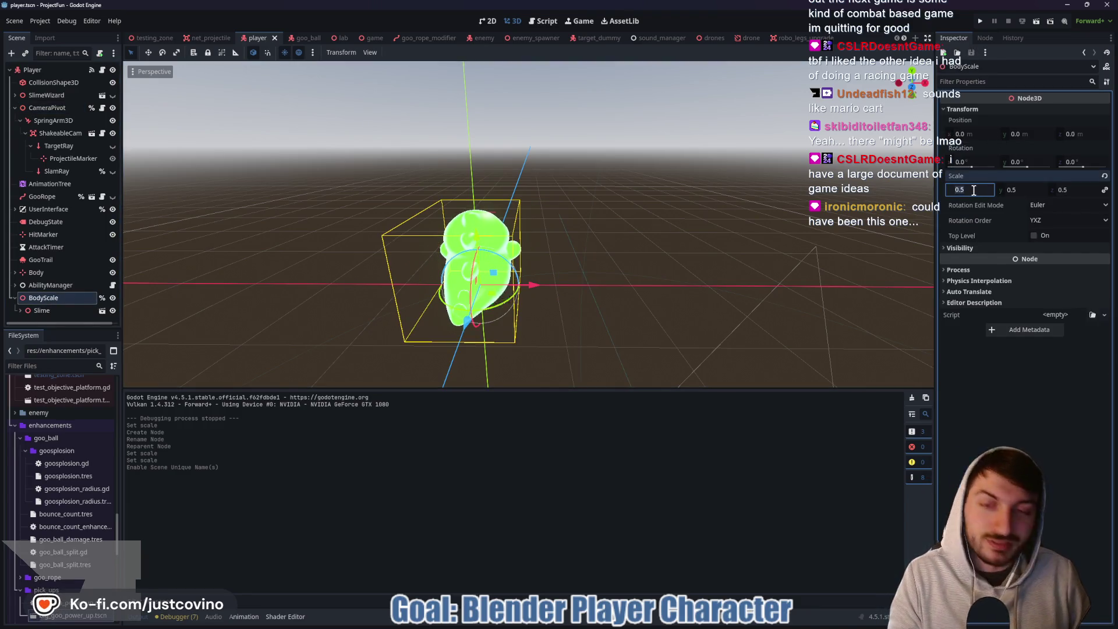
{"action": "type", "text": "2"}
{"action": "key", "text": "Return"}
{"action": "scroll", "coordinate": [673, 191], "scroll_direction": "down", "scroll_amount": 3}
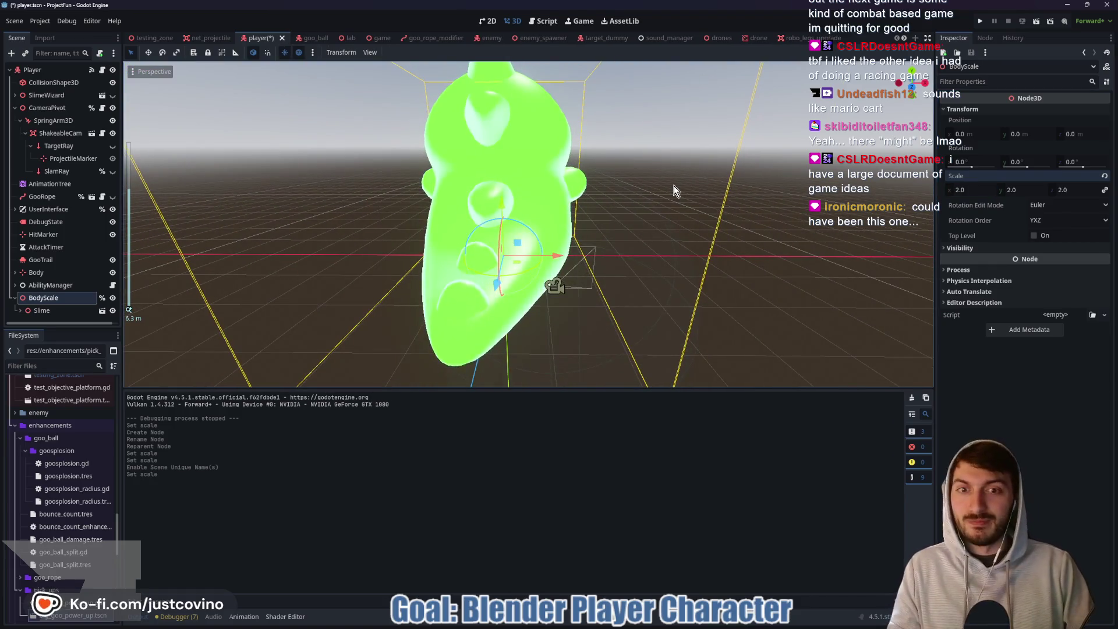
{"action": "left_click", "coordinate": [54, 120]}
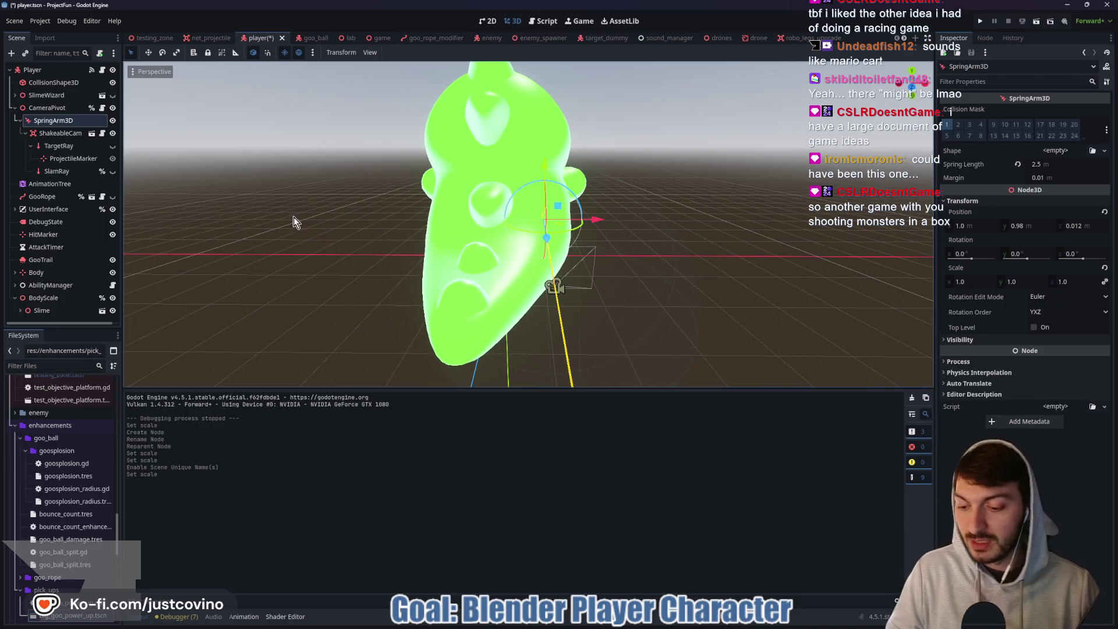
{"action": "left_click_drag", "start_coordinate": [180, 138], "coordinate": [292, 266]}
{"action": "mouse_move", "coordinate": [339, 191]}
{"action": "left_mouse_down"}
{"action": "mouse_move", "coordinate": [379, 185]}
{"action": "mouse_move", "coordinate": [411, 222]}
{"action": "left_mouse_up"}
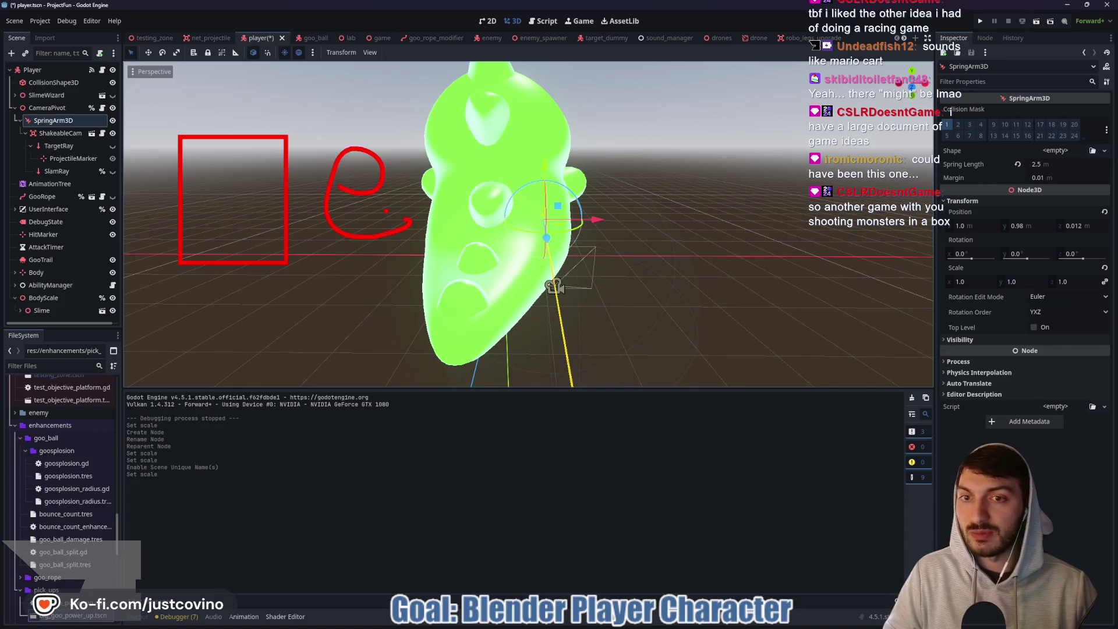
{"action": "left_click_drag", "start_coordinate": [454, 129], "coordinate": [579, 257]}
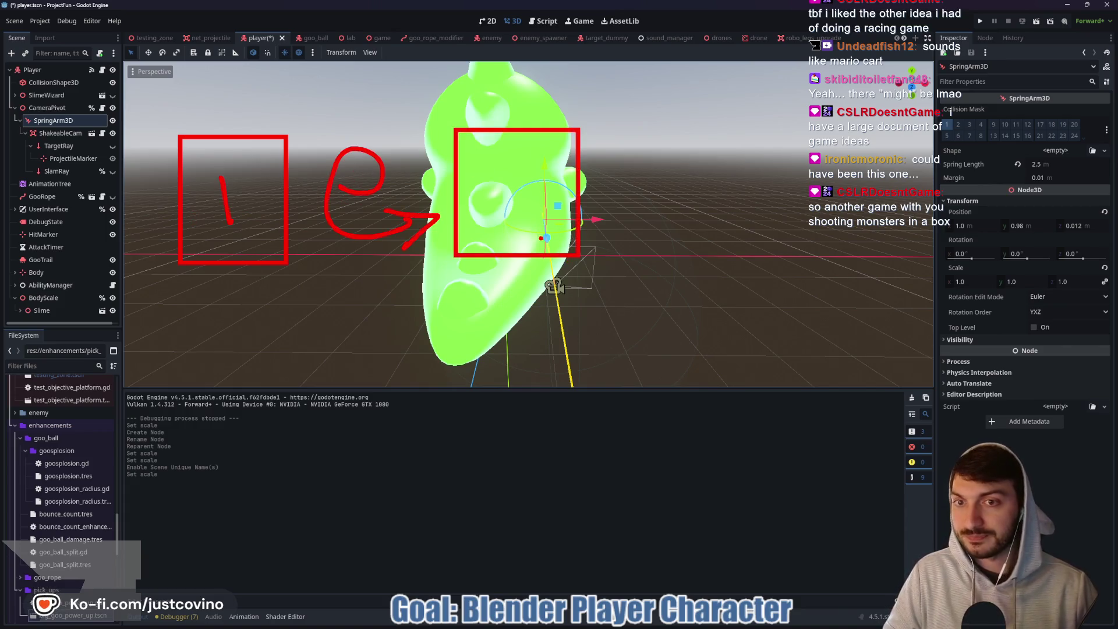
{"action": "left_click_drag", "start_coordinate": [502, 177], "coordinate": [543, 207]}
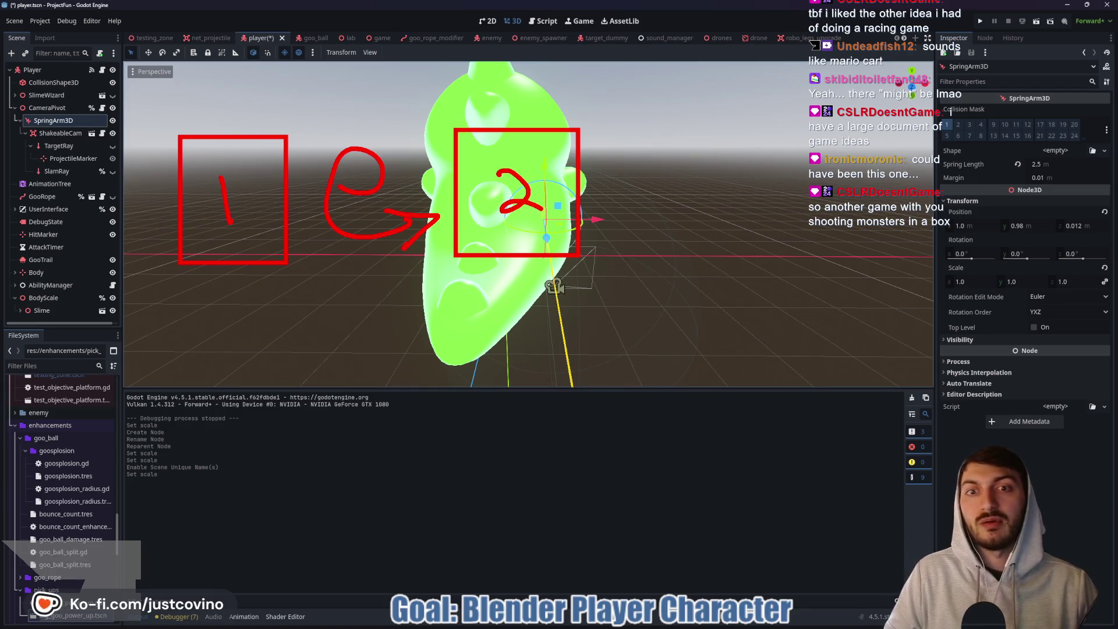
{"action": "left_click_drag", "start_coordinate": [127, 290], "coordinate": [750, 289]}
{"action": "left_click_drag", "start_coordinate": [166, 317], "coordinate": [272, 473]}
{"action": "left_click_drag", "start_coordinate": [432, 317], "coordinate": [564, 449]}
{"action": "left_click_drag", "start_coordinate": [188, 371], "coordinate": [190, 424]}
{"action": "mouse_move", "coordinate": [326, 385]}
{"action": "left_mouse_down"}
{"action": "mouse_move", "coordinate": [400, 408]}
{"action": "mouse_move", "coordinate": [464, 406]}
{"action": "left_mouse_up"}
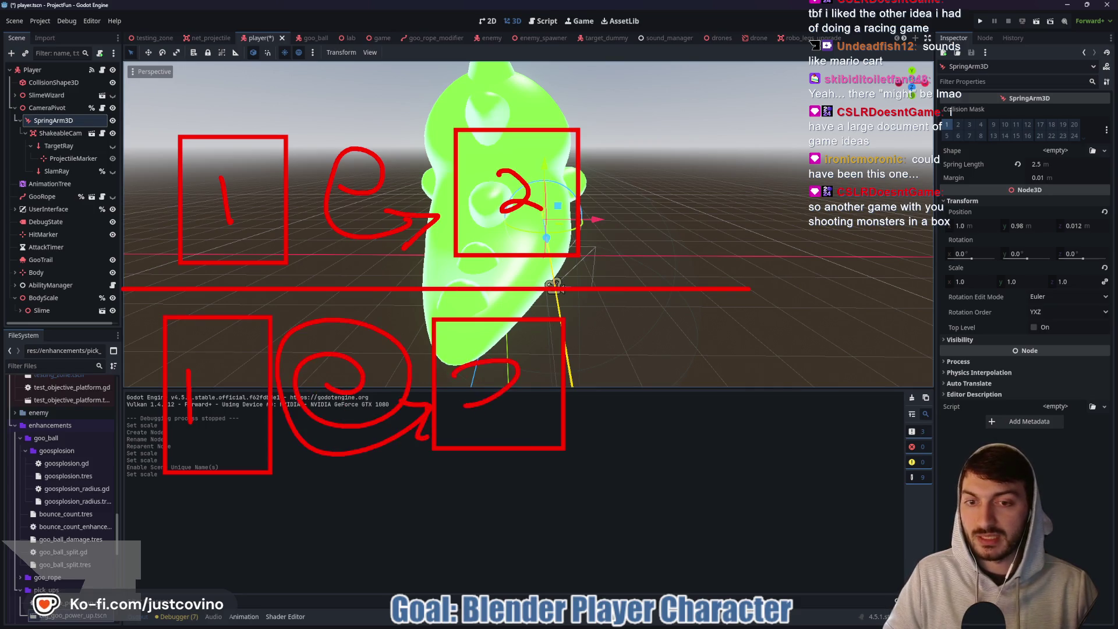
{"action": "left_click_drag", "start_coordinate": [24, 494], "coordinate": [704, 494]}
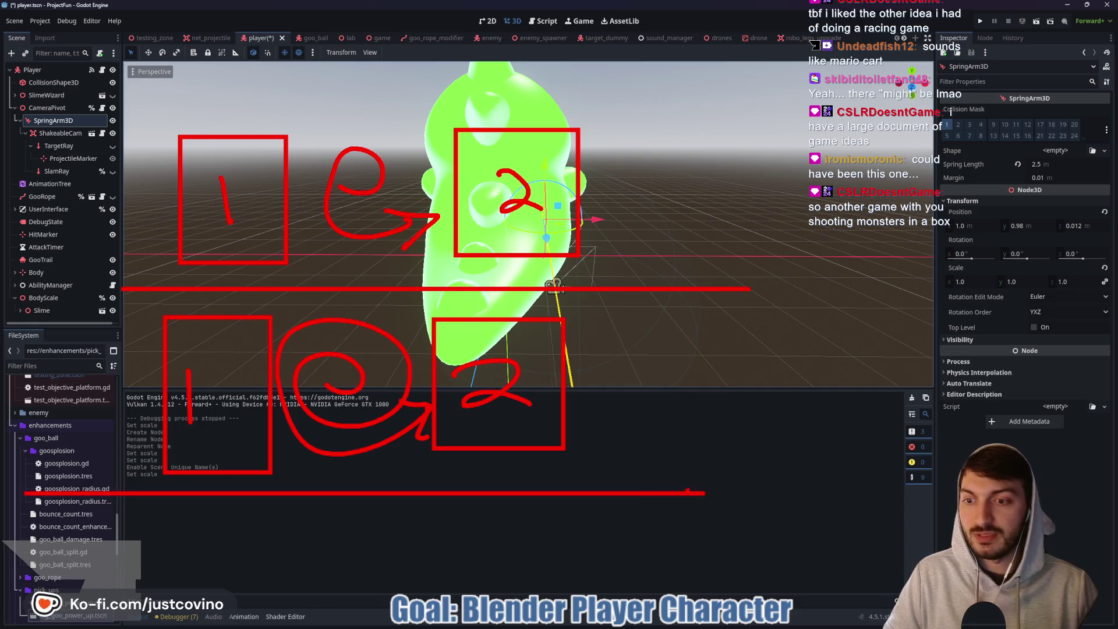
{"action": "mouse_move", "coordinate": [116, 561]}
{"action": "left_mouse_down"}
{"action": "mouse_move", "coordinate": [529, 576]}
{"action": "mouse_move", "coordinate": [686, 560]}
{"action": "left_mouse_up"}
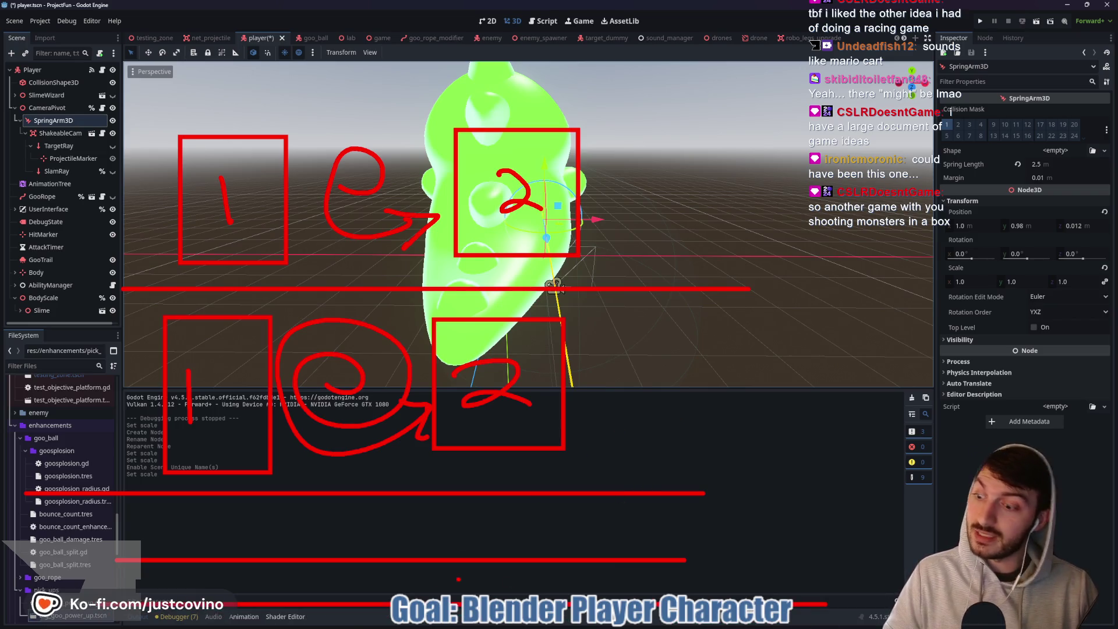
{"action": "key", "text": "Escape"}
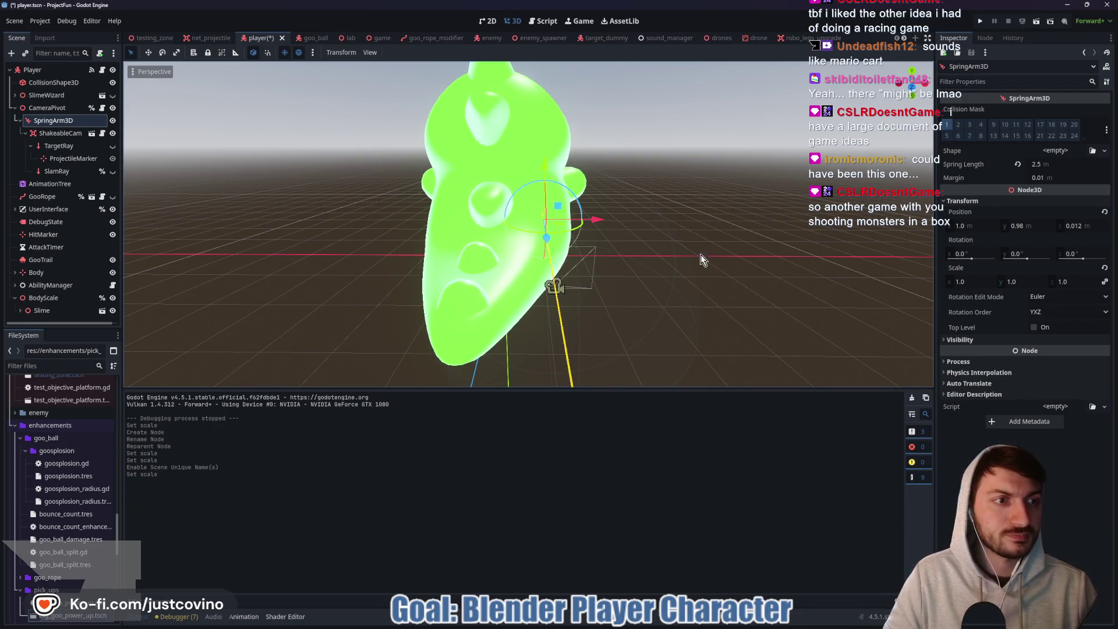
Drag the SpringArm3D up and outward from the slime in the 3D viewport.
{"action": "mouse_move", "coordinate": [629, 187]}
{"action": "left_mouse_down"}
{"action": "mouse_move", "coordinate": [716, 200]}
{"action": "mouse_move", "coordinate": [633, 208]}
{"action": "left_mouse_up"}
{"action": "scroll", "coordinate": [634, 208], "scroll_direction": "down", "scroll_amount": 2}
{"action": "left_click_drag", "start_coordinate": [522, 169], "coordinate": [522, 66]}
{"action": "mouse_move", "coordinate": [605, 151]}
{"action": "left_mouse_down"}
{"action": "mouse_move", "coordinate": [633, 183]}
{"action": "mouse_move", "coordinate": [678, 196]}
{"action": "mouse_move", "coordinate": [641, 166]}
{"action": "mouse_move", "coordinate": [613, 169]}
{"action": "mouse_move", "coordinate": [643, 167]}
{"action": "left_mouse_up"}
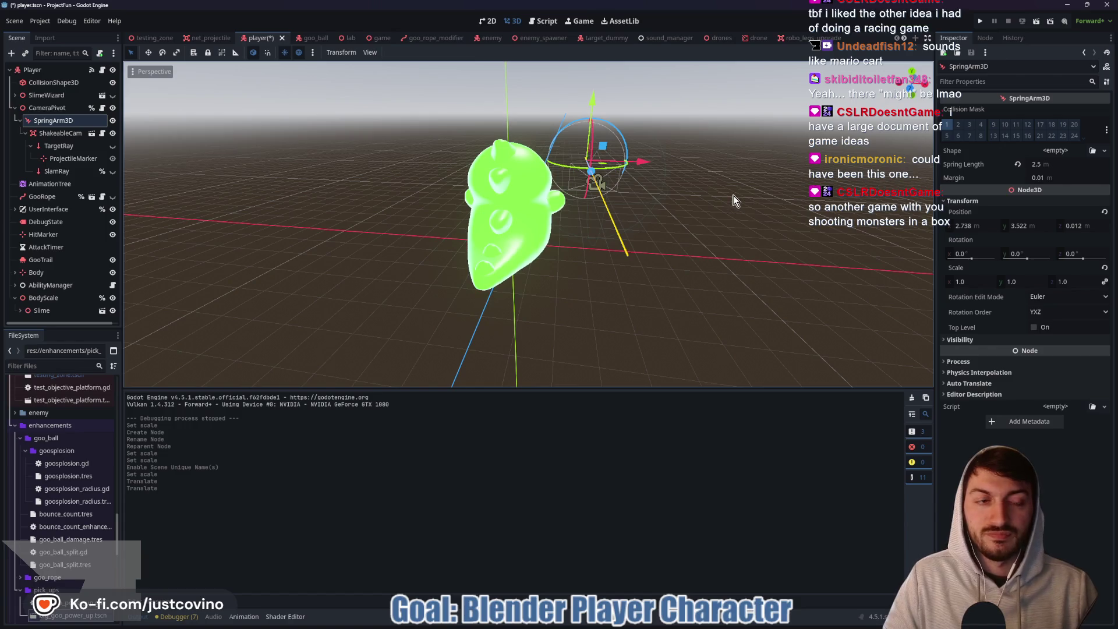
{"action": "left_click_drag", "start_coordinate": [735, 194], "coordinate": [605, 193]}
{"action": "left_click_drag", "start_coordinate": [463, 166], "coordinate": [435, 169]}
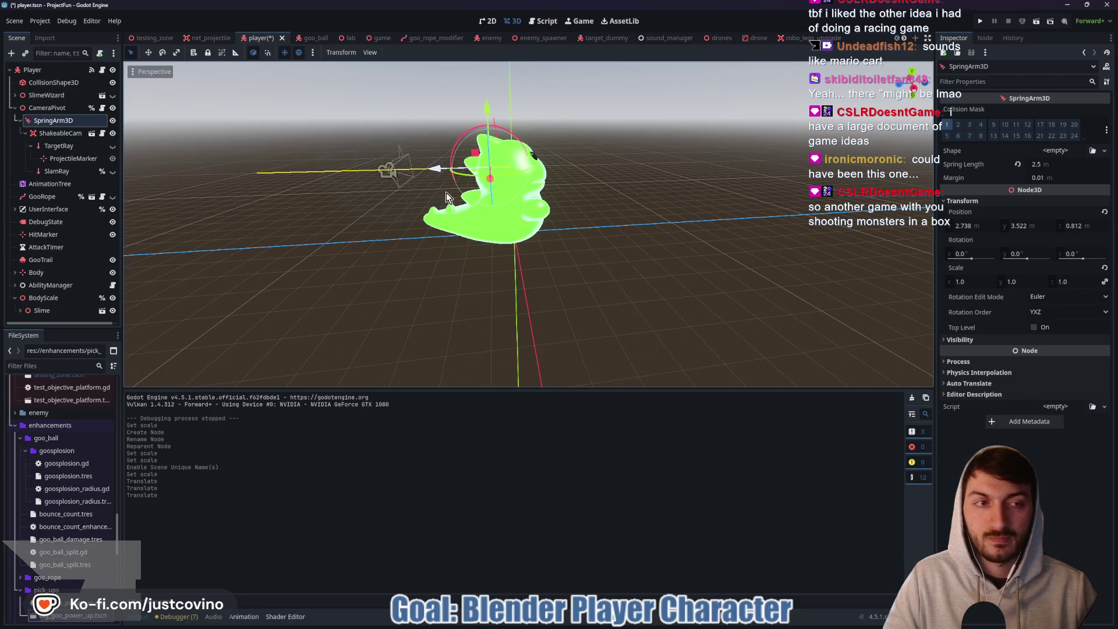
{"action": "left_click_drag", "start_coordinate": [466, 233], "coordinate": [1042, 216]}
Set the SpringArm3D position to 2.7, 3.5, 0.8 in the Inspector.
{"action": "left_click", "coordinate": [976, 226]}
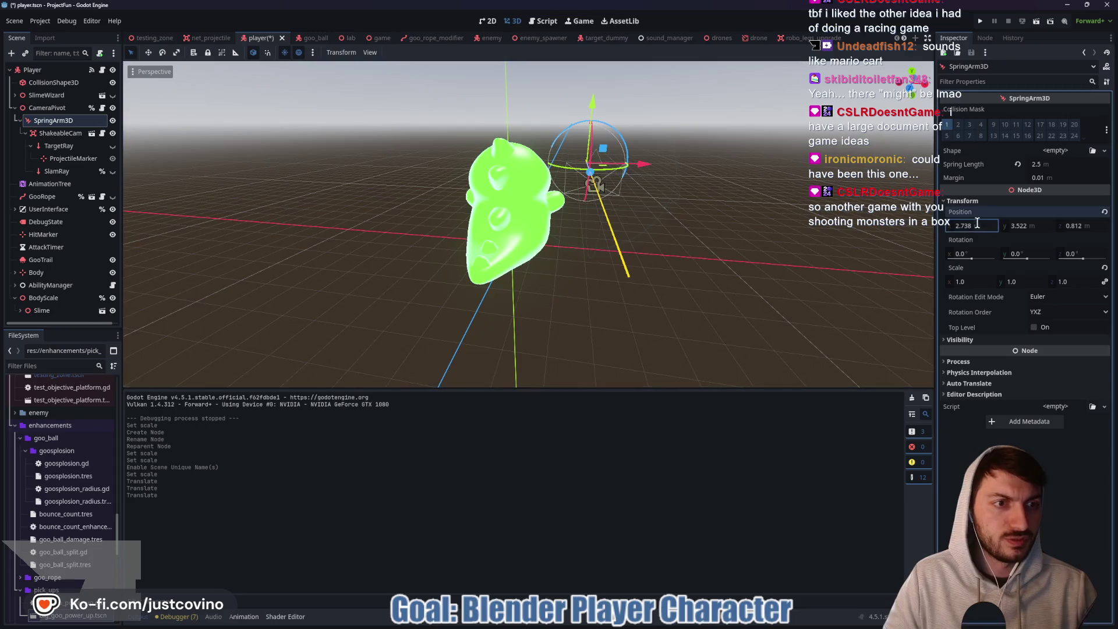
{"action": "type", "text": "2.7"}
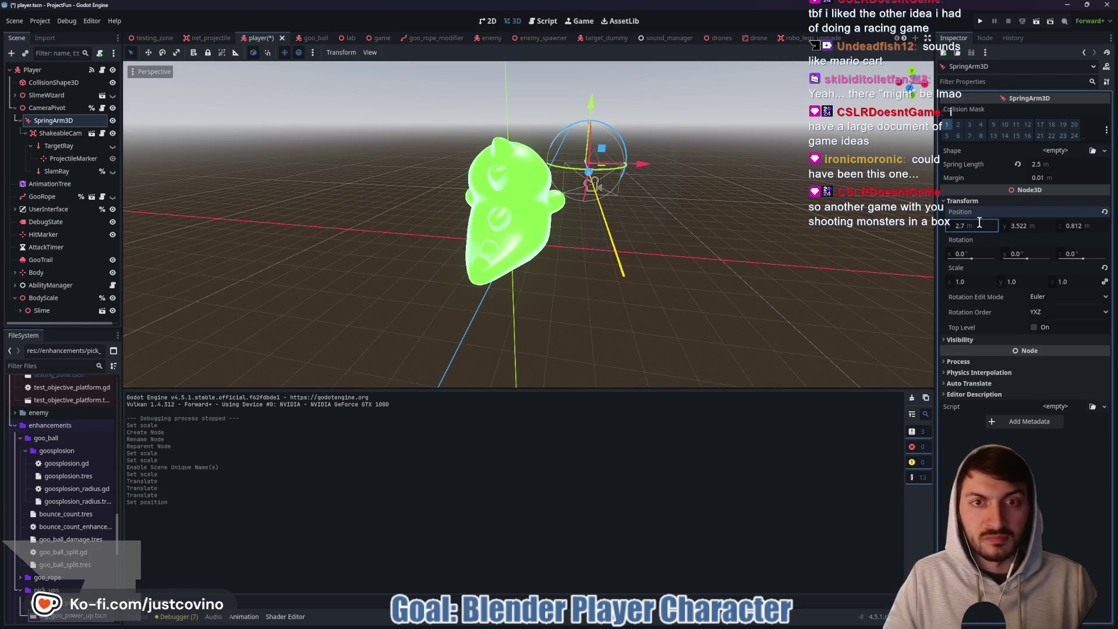
{"action": "left_click", "coordinate": [1032, 223]}
{"action": "type", "text": ".5"}
{"action": "key", "text": "Return"}
{"action": "left_click", "coordinate": [1088, 226]}
{"action": "type", "text": "0.8"}
{"action": "key", "text": "Return"}
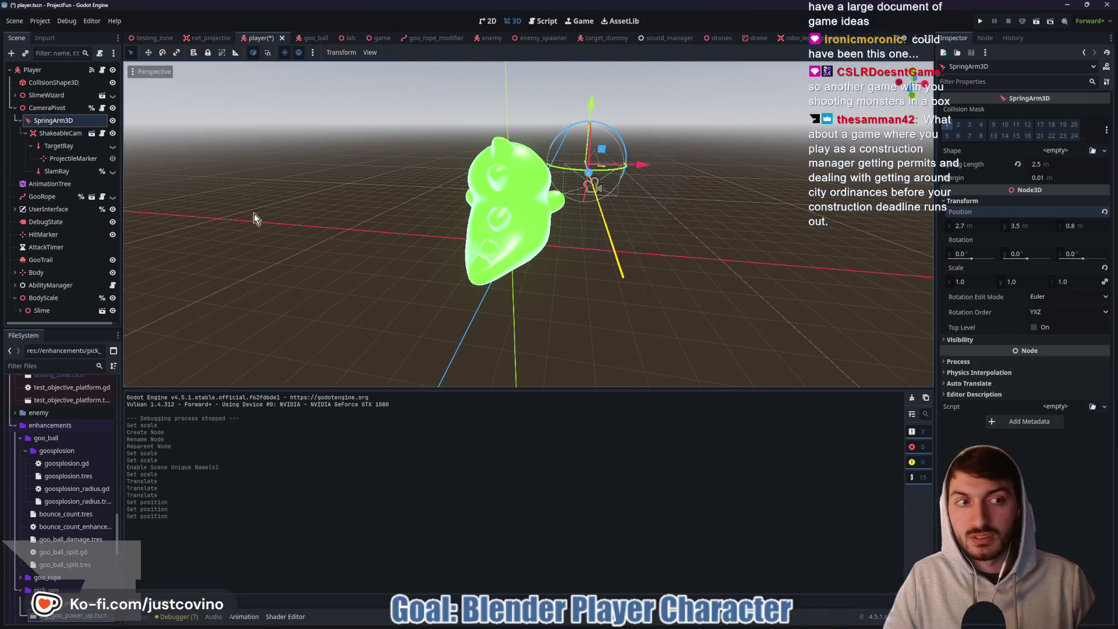
{"action": "left_click", "coordinate": [102, 70]}
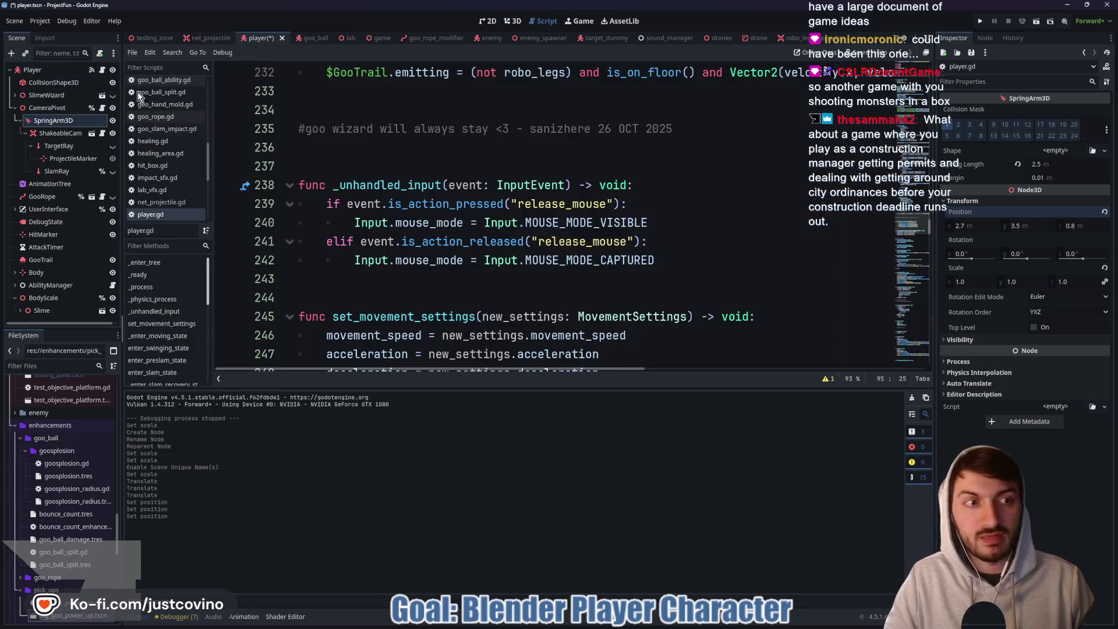
Open camera_pivot.gd and start SPRING_ARM_POS_BIG's Vector3 with 2.7, 3.5.
{"action": "scroll", "coordinate": [530, 221], "scroll_direction": "up", "scroll_amount": 10}
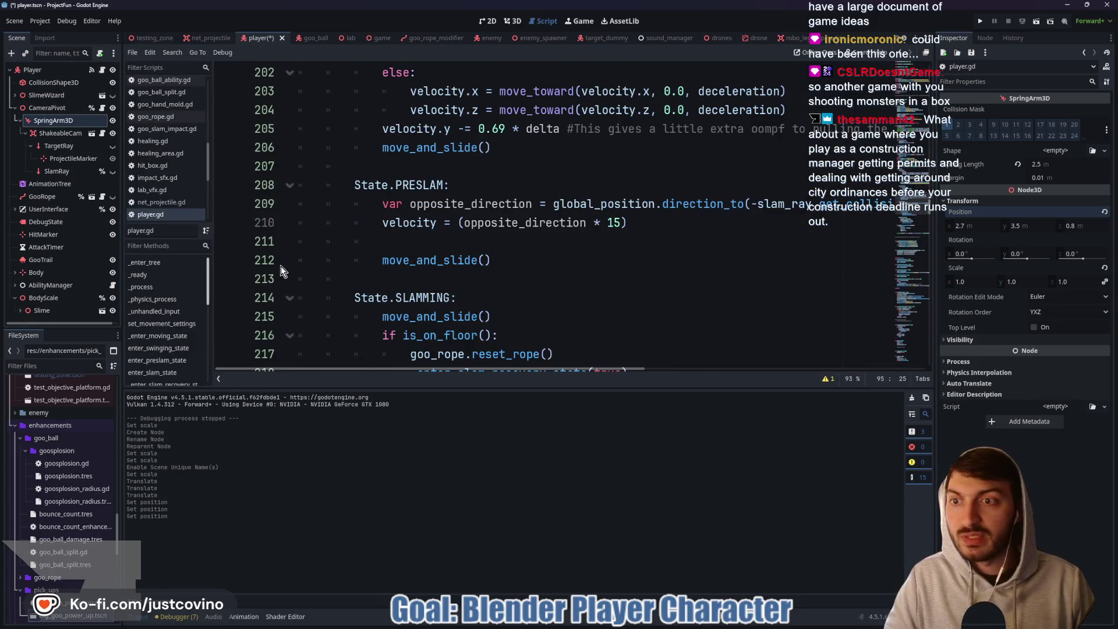
{"action": "left_click", "coordinate": [102, 108]}
{"action": "scroll", "coordinate": [547, 221], "scroll_direction": "up", "scroll_amount": 2}
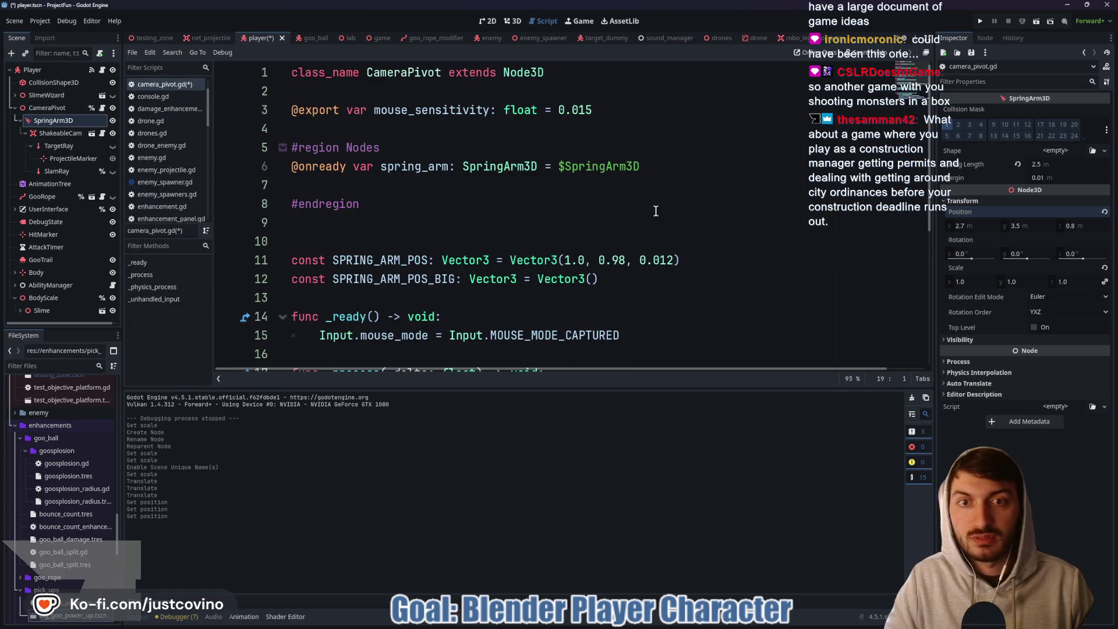
{"action": "left_click", "coordinate": [594, 280]}
{"action": "type", "text": "2.7, "}
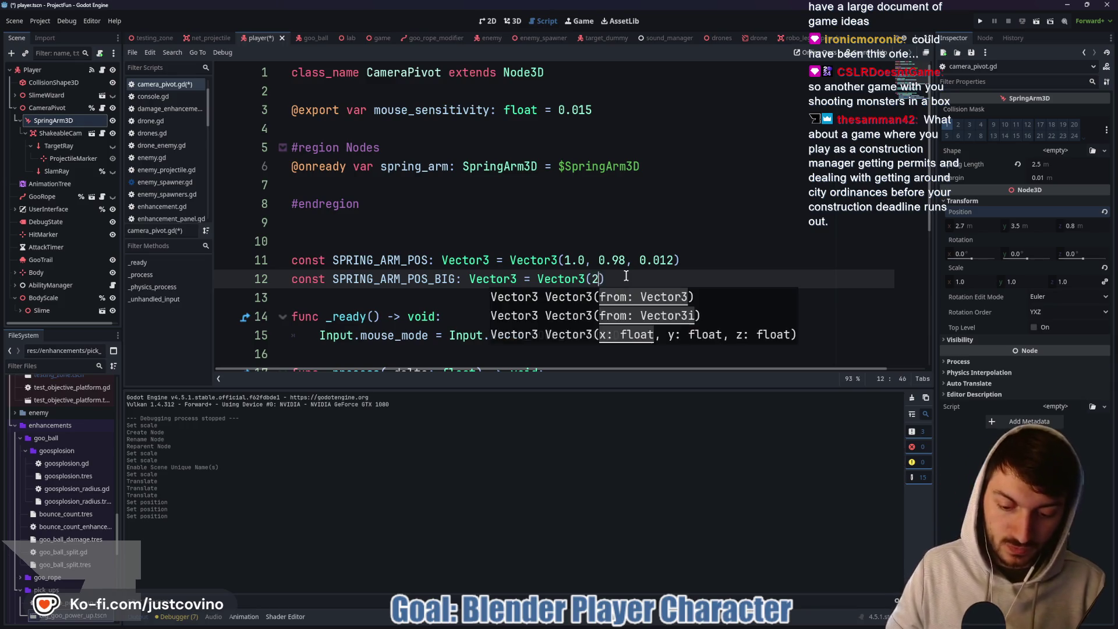
{"action": "type", "text": "3.5, 0.8"}
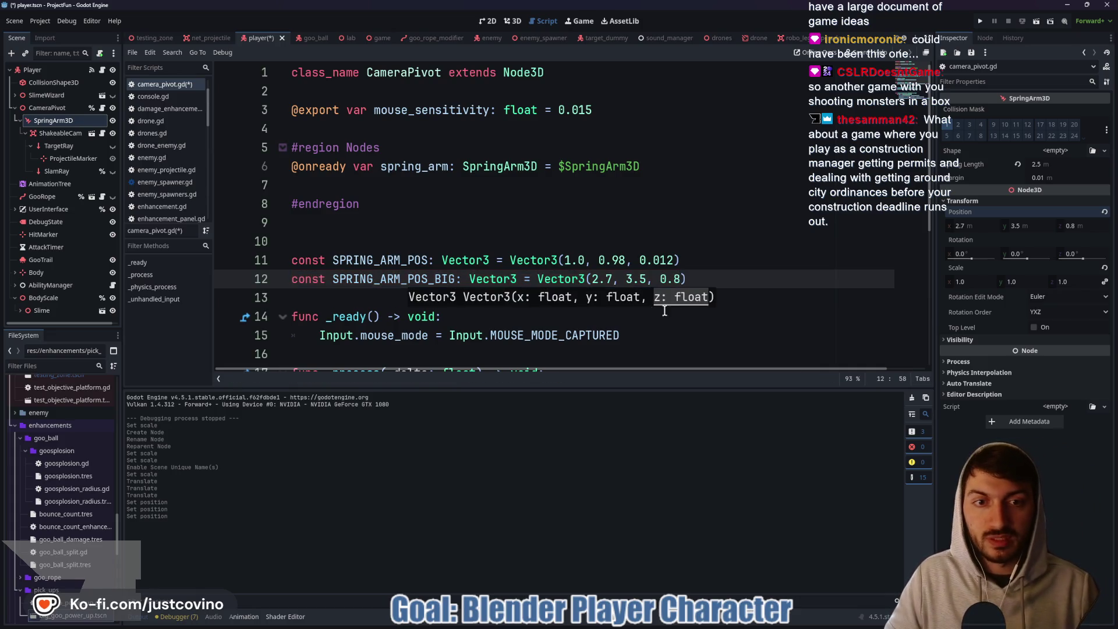
Finish SPRING_ARM_POS_BIG as Vector3(2.7, 3.5, 0.8) and reset SpringArm3D to 1.0, 0.98, 0.012.
{"action": "left_click", "coordinate": [715, 272]}
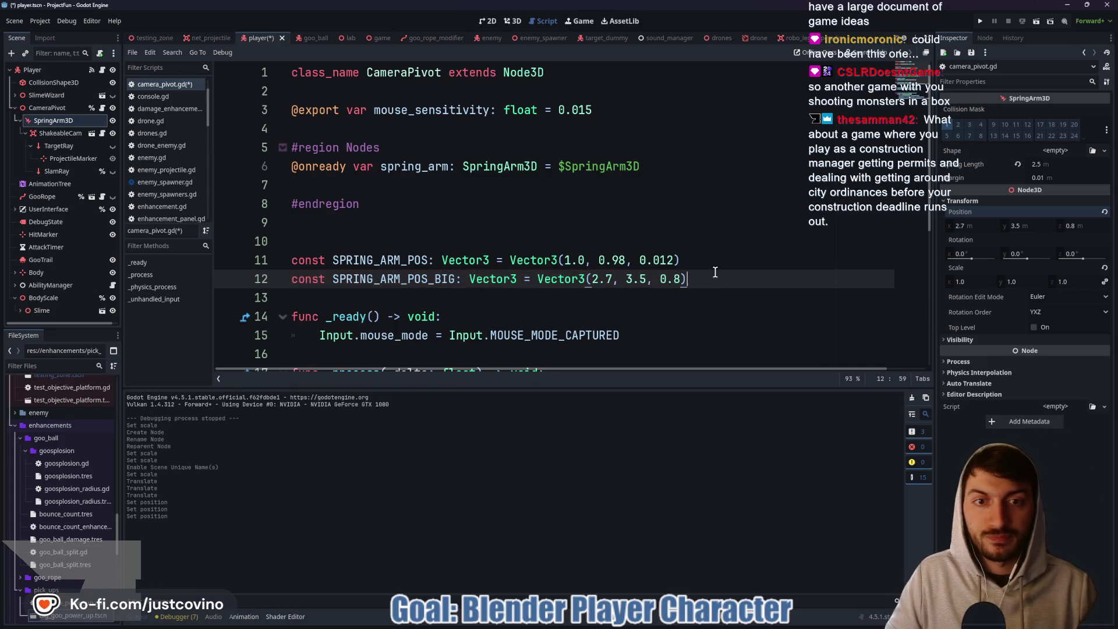
{"action": "left_click", "coordinate": [975, 225]}
{"action": "type", "text": "1"}
{"action": "key", "text": "Tab"}
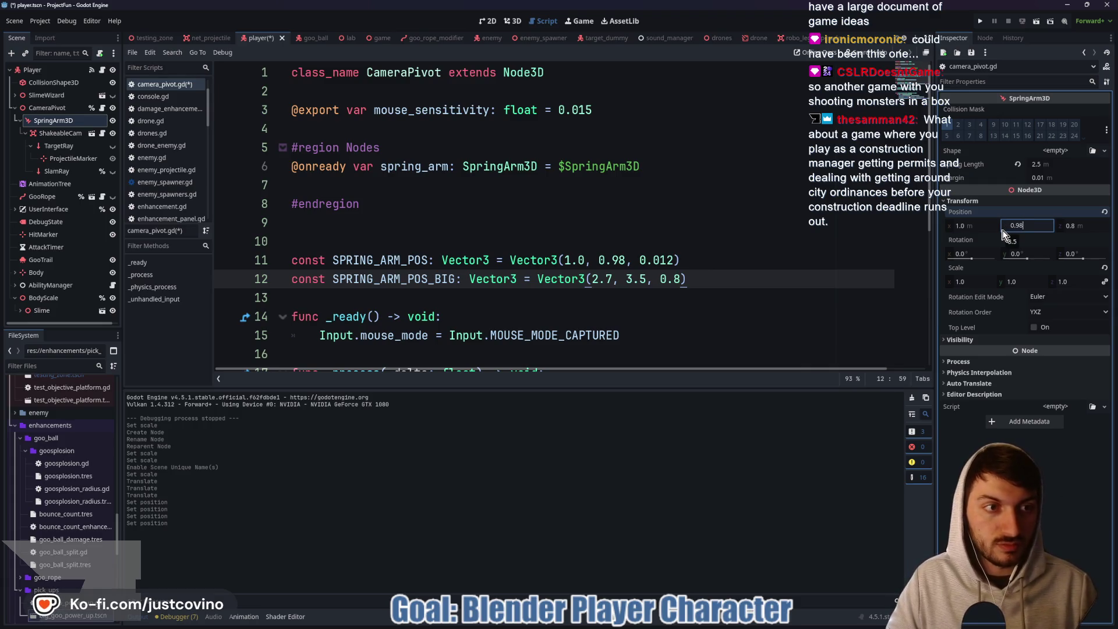
{"action": "key", "text": "Tab"}
{"action": "type", "text": "0.012"}
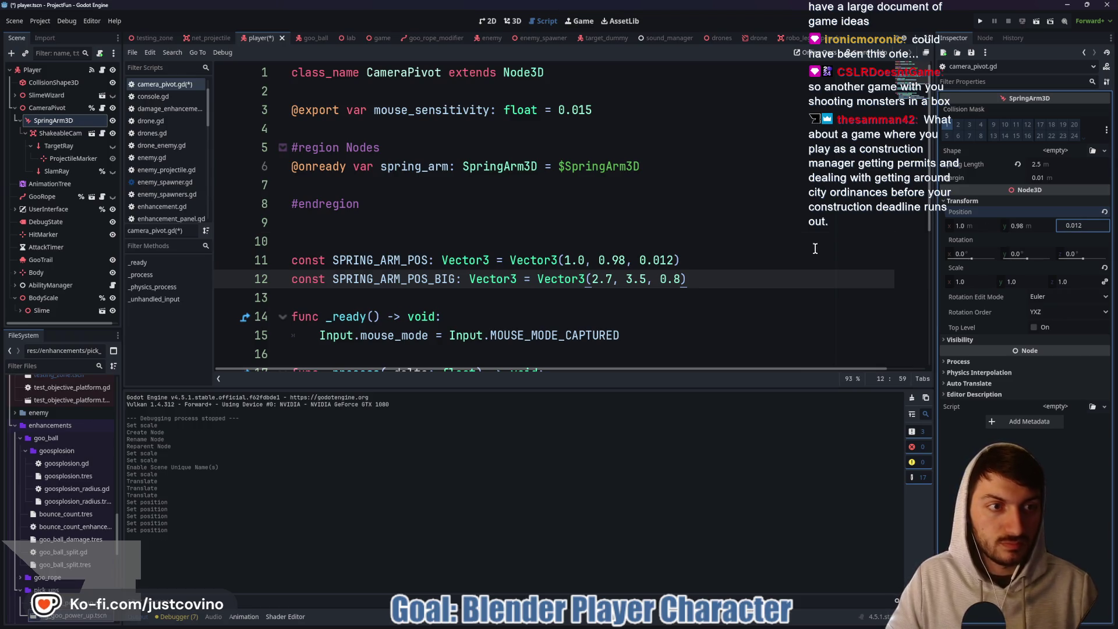
{"action": "left_click", "coordinate": [817, 244]}
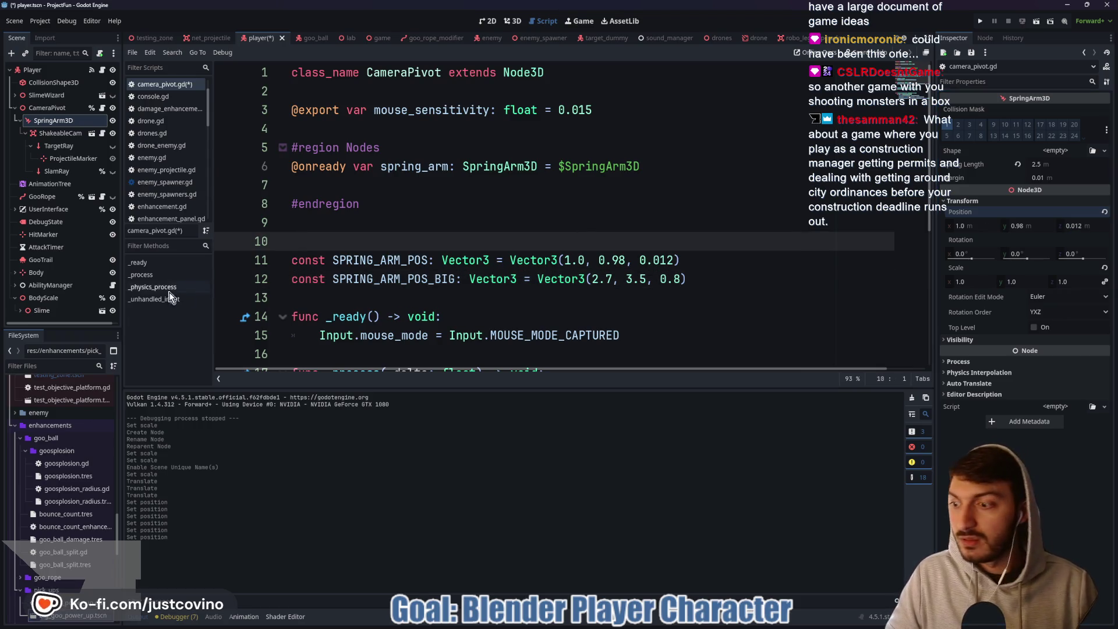
Return BodyScale's scale to 0.5, save, and go back to the 3D view.
{"action": "left_click", "coordinate": [62, 299]}
{"action": "left_click", "coordinate": [976, 191]}
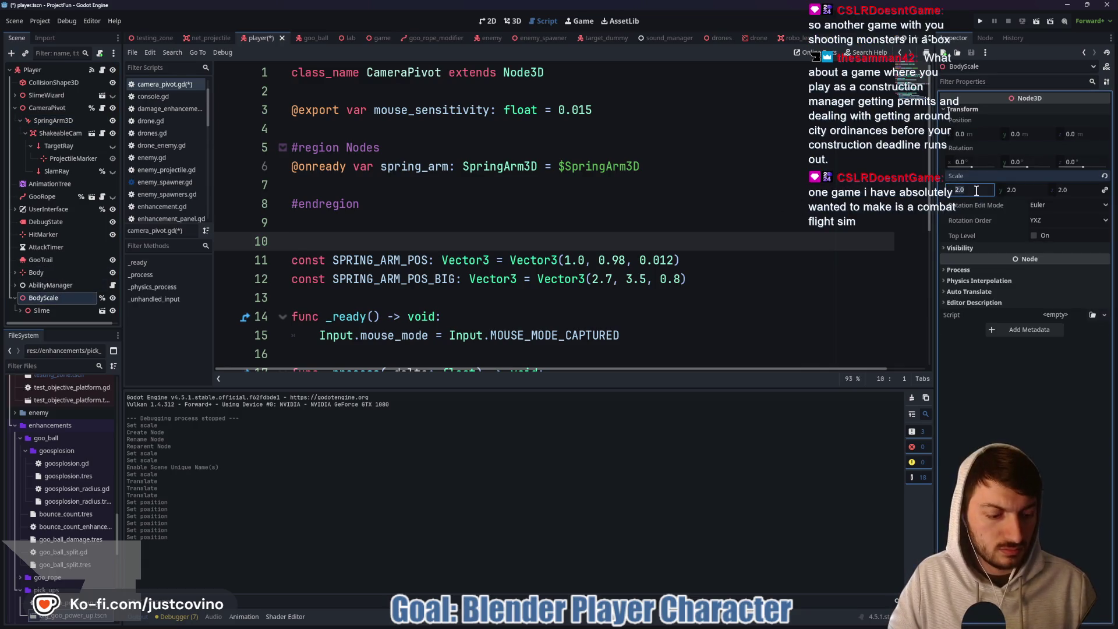
{"action": "type", "text": "0.5"}
{"action": "left_click", "coordinate": [670, 222]}
{"action": "key", "text": "ctrl+s"}
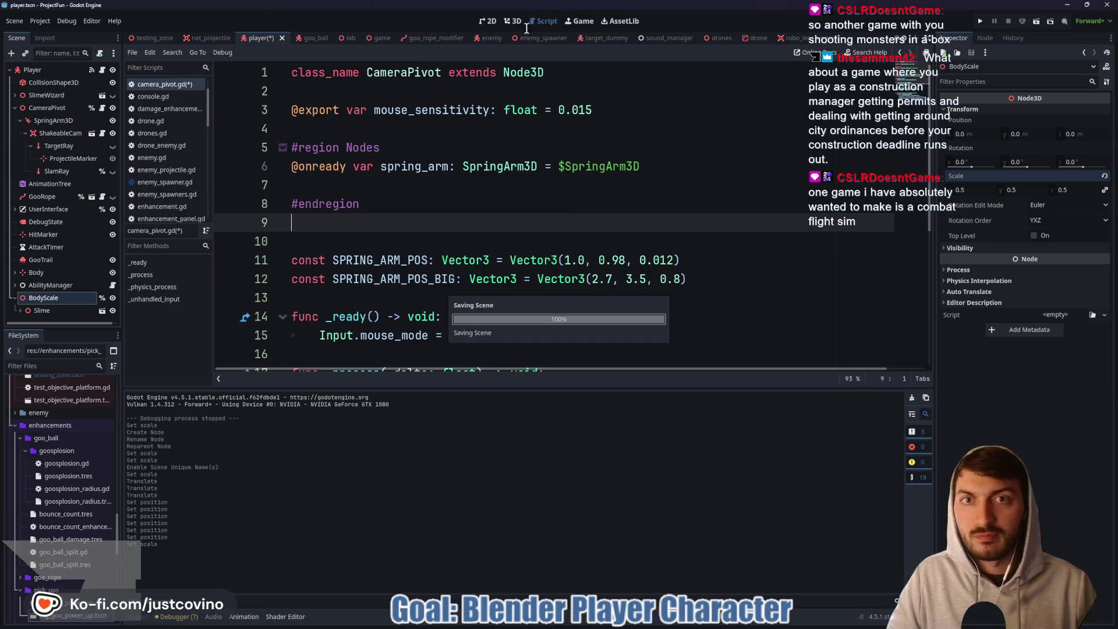
{"action": "left_click", "coordinate": [508, 26]}
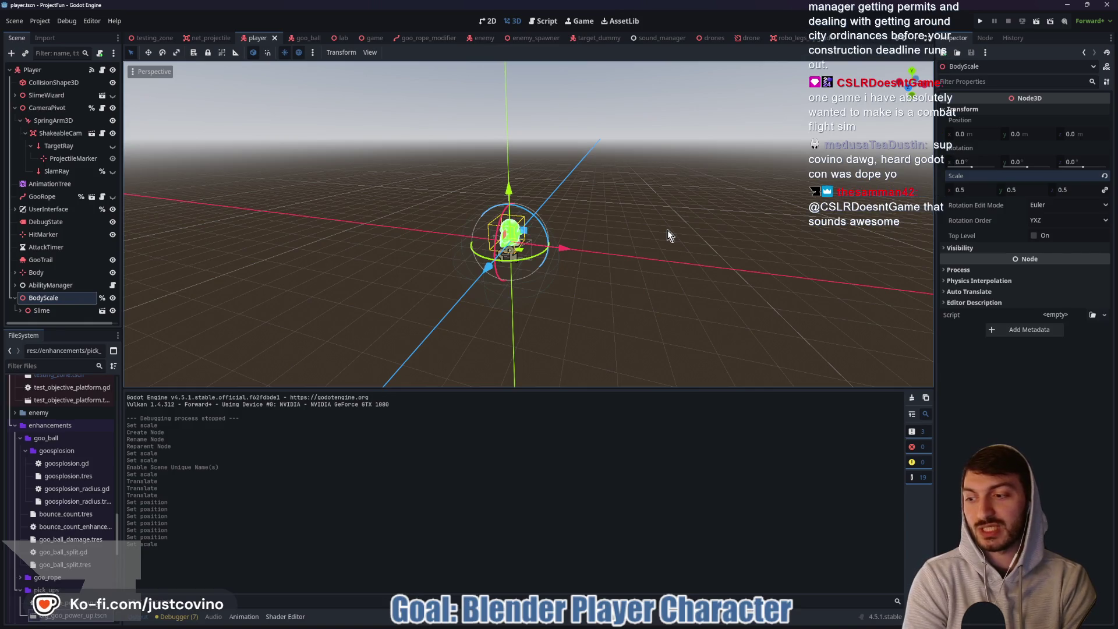
Save the player scene, switch to testing_zone, and run it.
{"action": "key", "text": "ctrl+s"}
{"action": "left_click", "coordinate": [142, 38]}
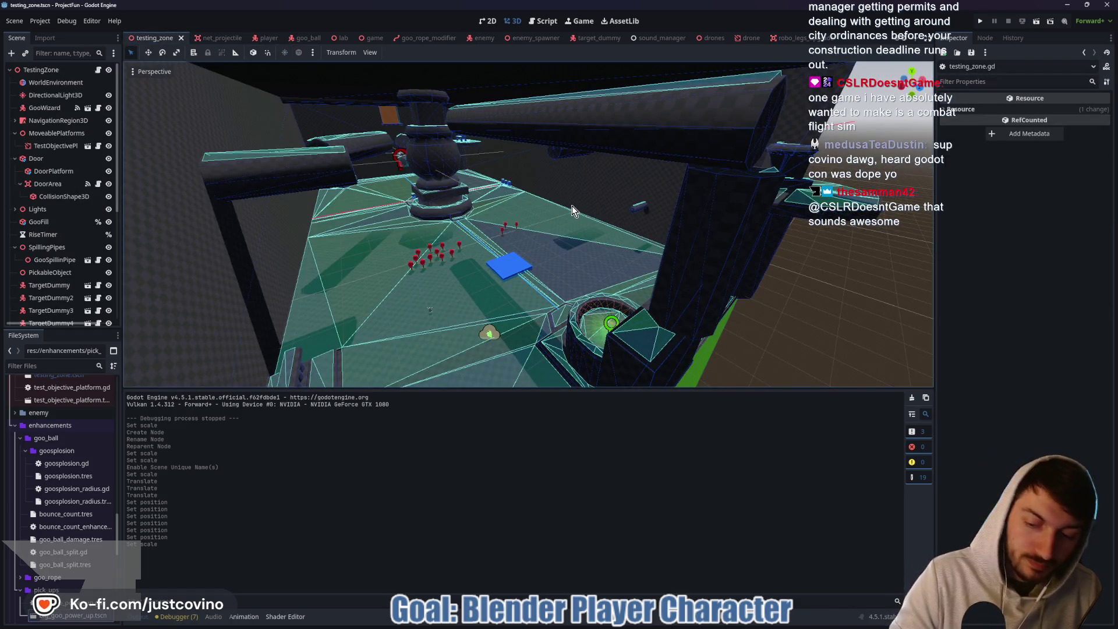
{"action": "key", "text": "F6"}
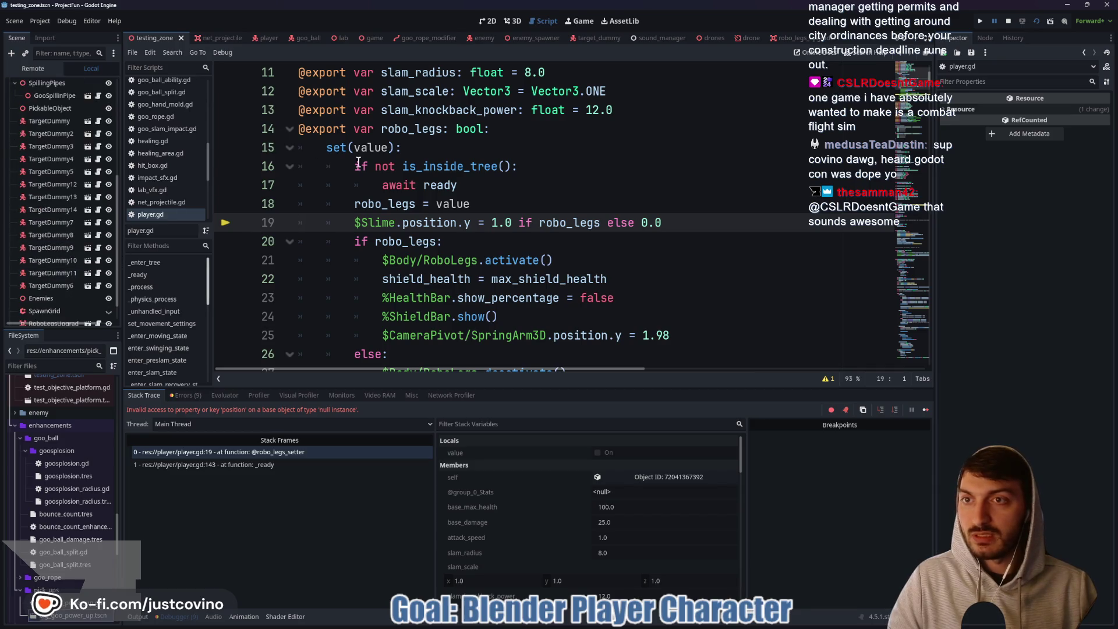
Stop the game, change line 19 to reference $BodyScale/Slime, and save player.gd.
{"action": "key", "text": "F6"}
{"action": "key", "text": "F8"}
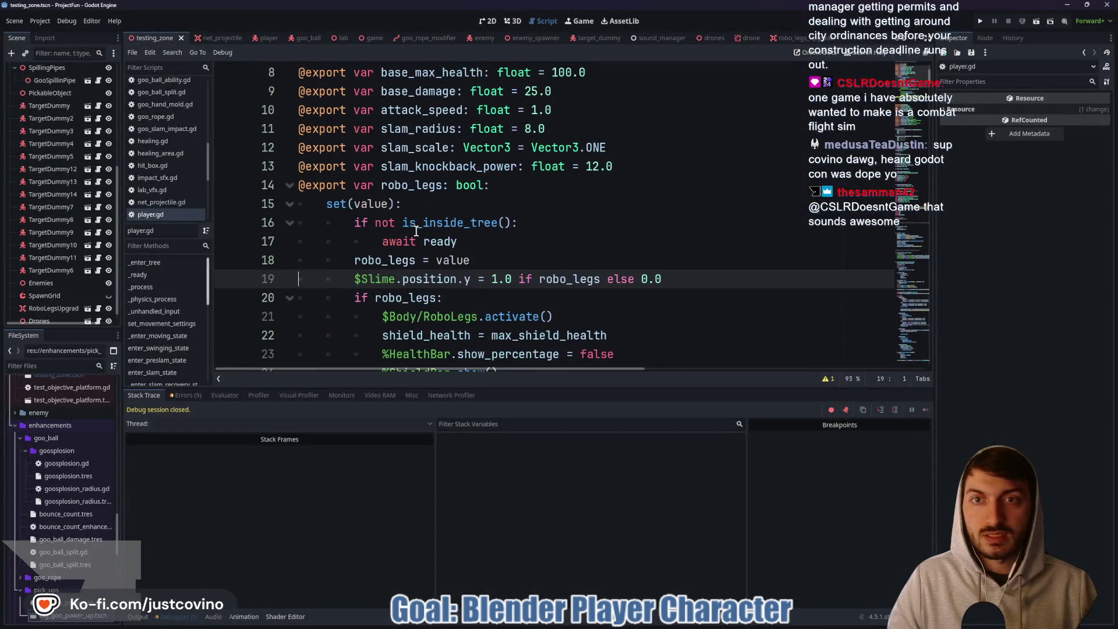
{"action": "left_click_drag", "start_coordinate": [395, 281], "coordinate": [362, 282]}
{"action": "type", "text": "Slime"}
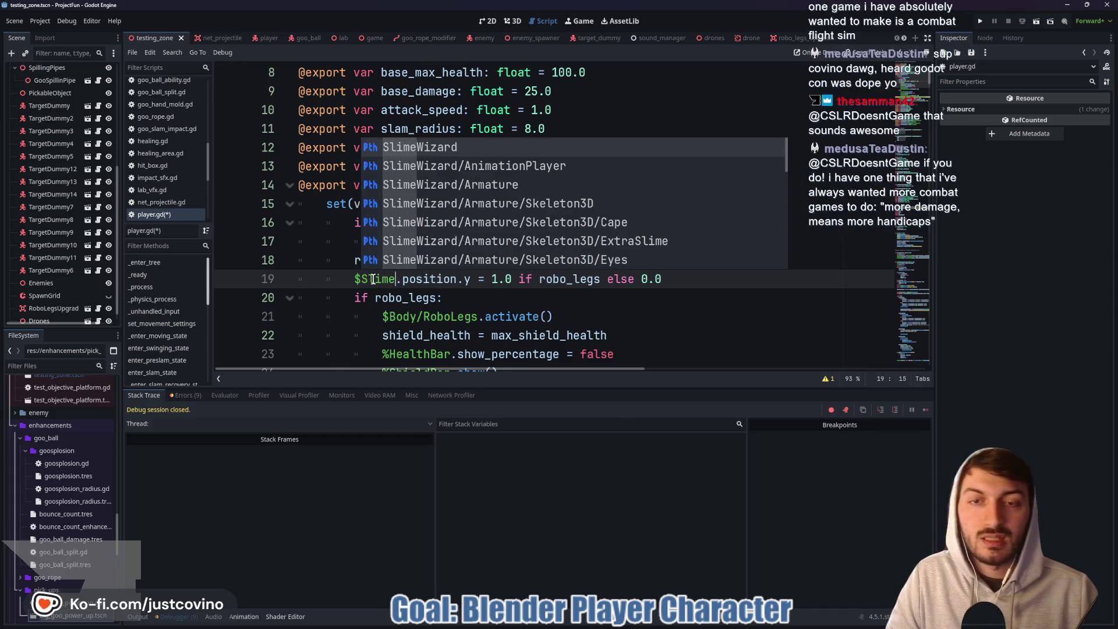
{"action": "key", "text": "Down"}
{"action": "key", "text": "Down"}
{"action": "key", "text": "Down"}
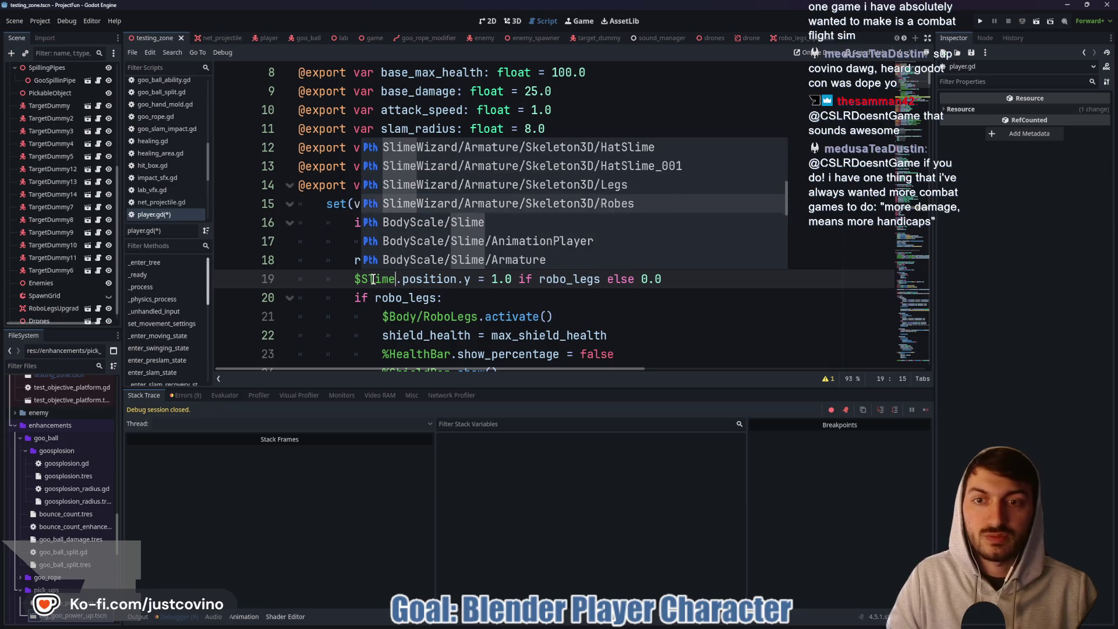
{"action": "key", "text": "Down"}
{"action": "key", "text": "Return"}
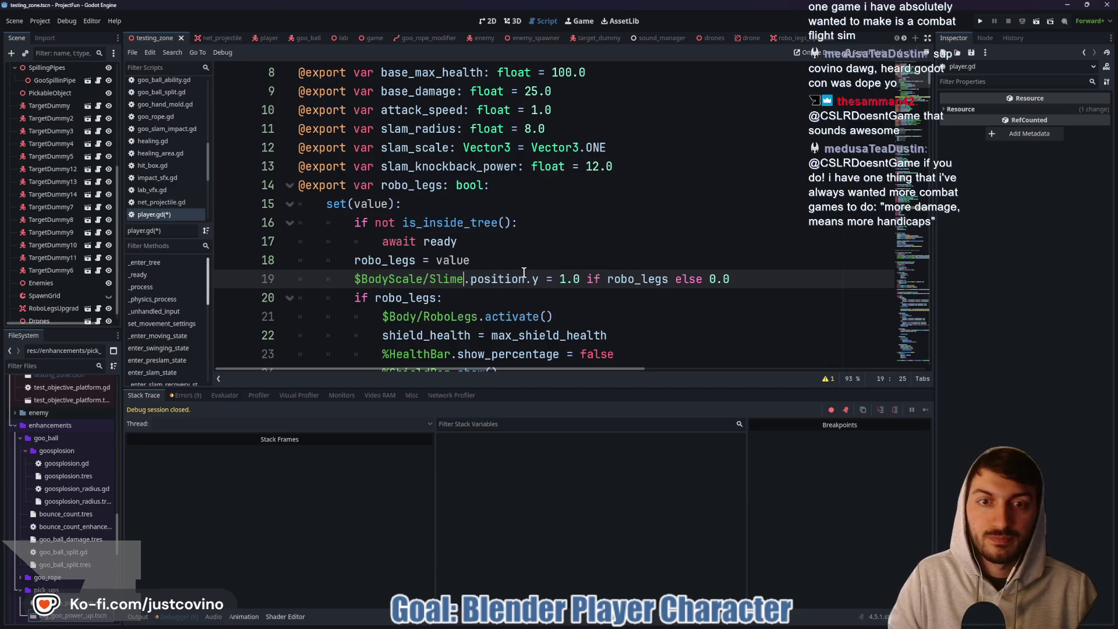
{"action": "left_click", "coordinate": [541, 269]}
{"action": "key", "text": "ctrl+s"}
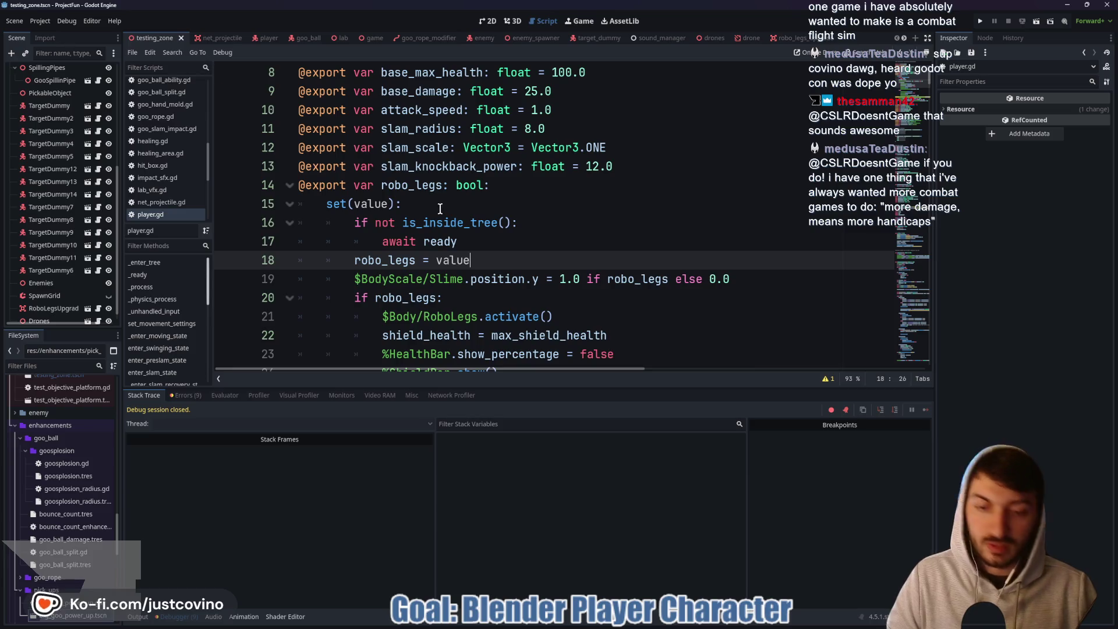
Run the game and walk the slime onto the robo-legs pickup.
{"action": "key", "text": "F5"}
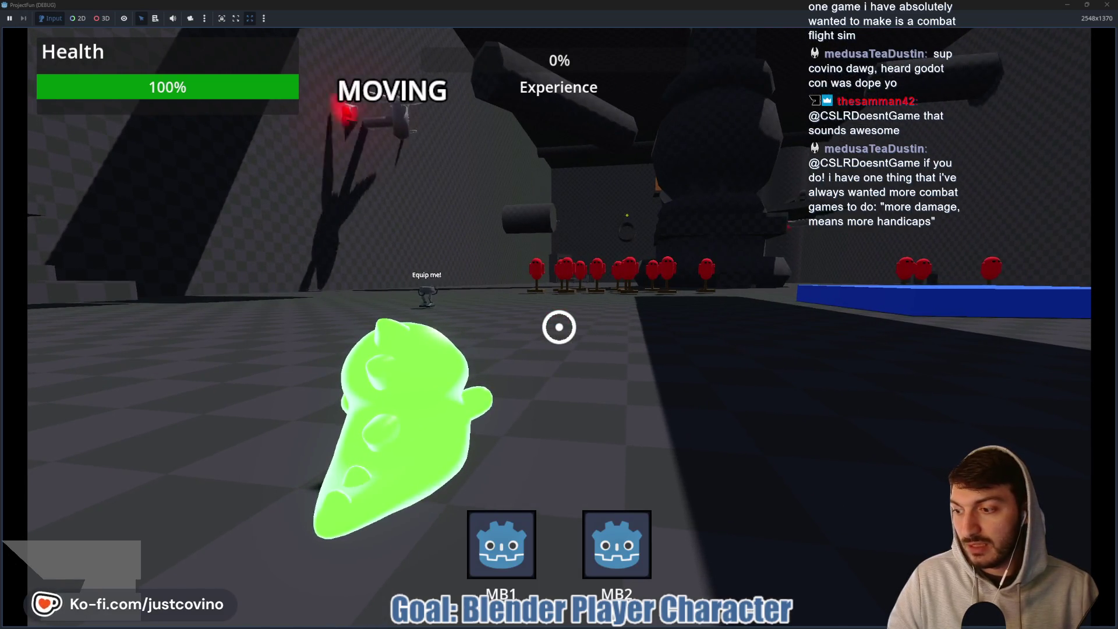
{"action": "key", "text": "d"}
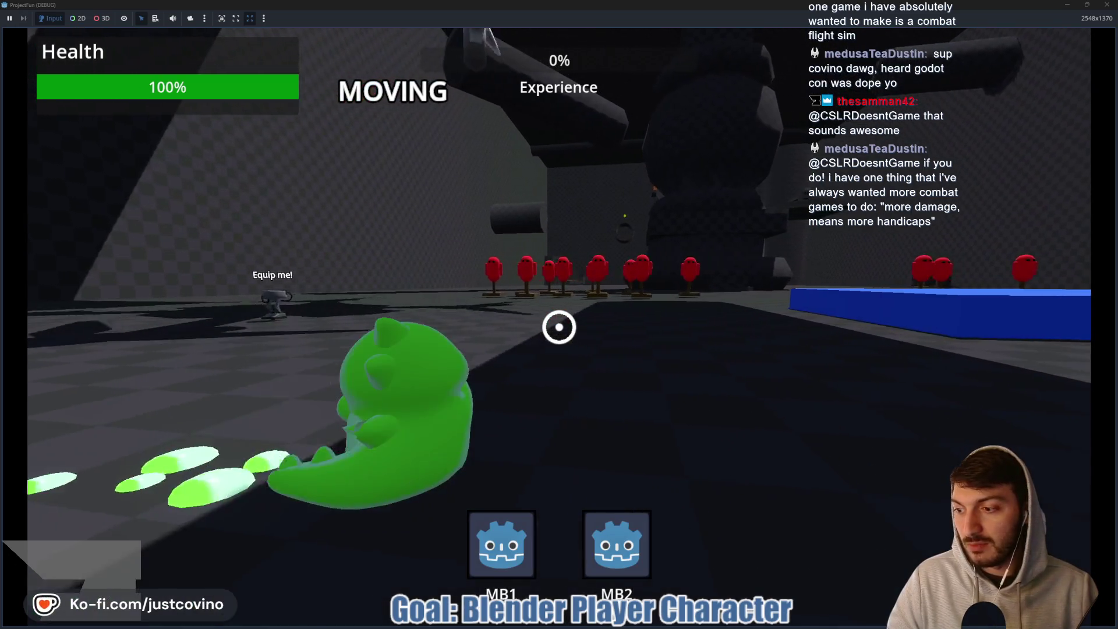
{"action": "key", "text": "a"}
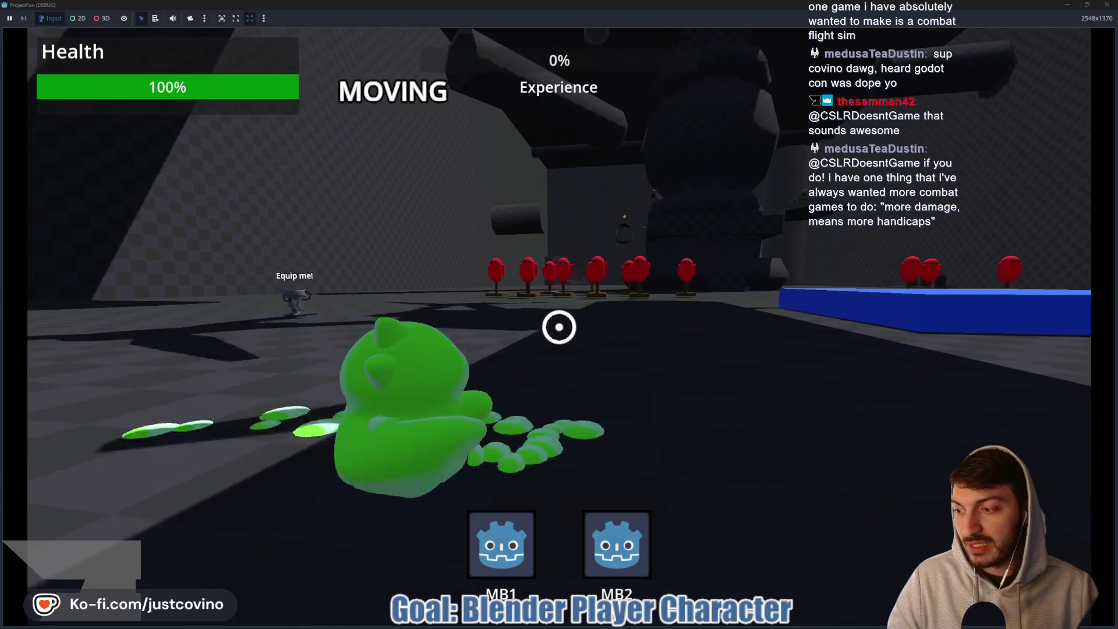
{"action": "key", "text": "w"}
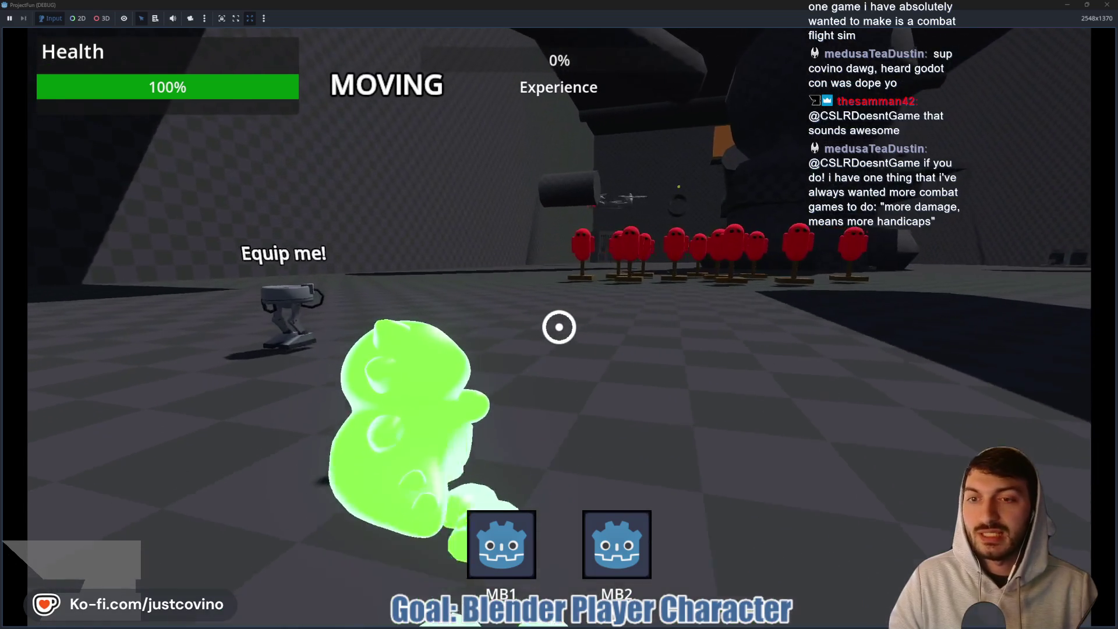
{"action": "key", "text": "a"}
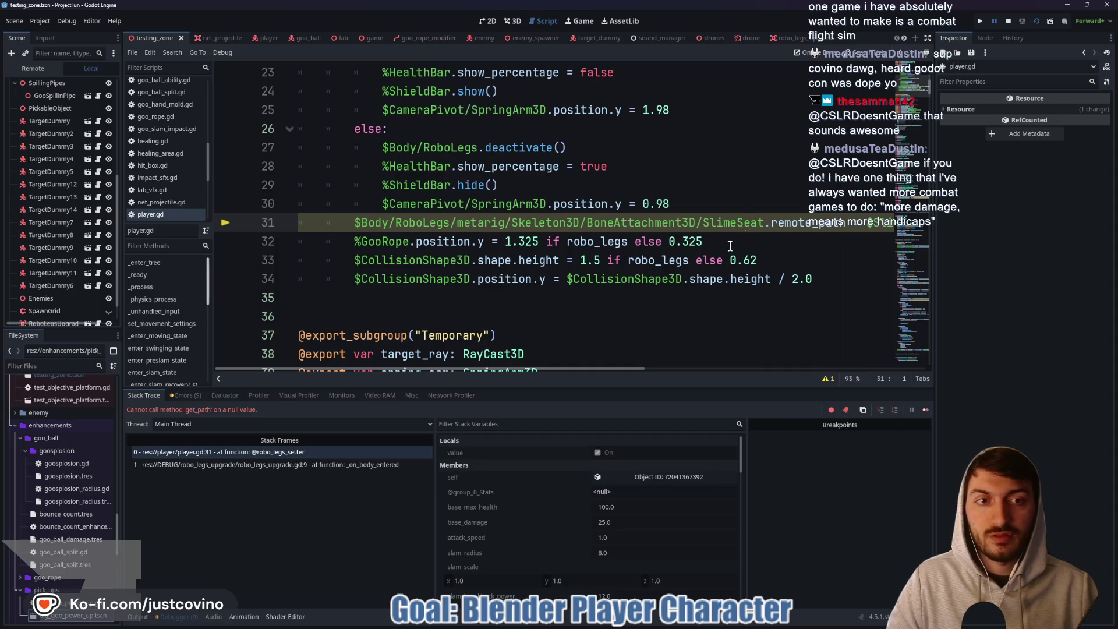
Change line 31 to use $BodyScale/Slime.get_path() and save player.gd.
{"action": "scroll", "coordinate": [767, 367], "scroll_direction": "right", "scroll_amount": 5}
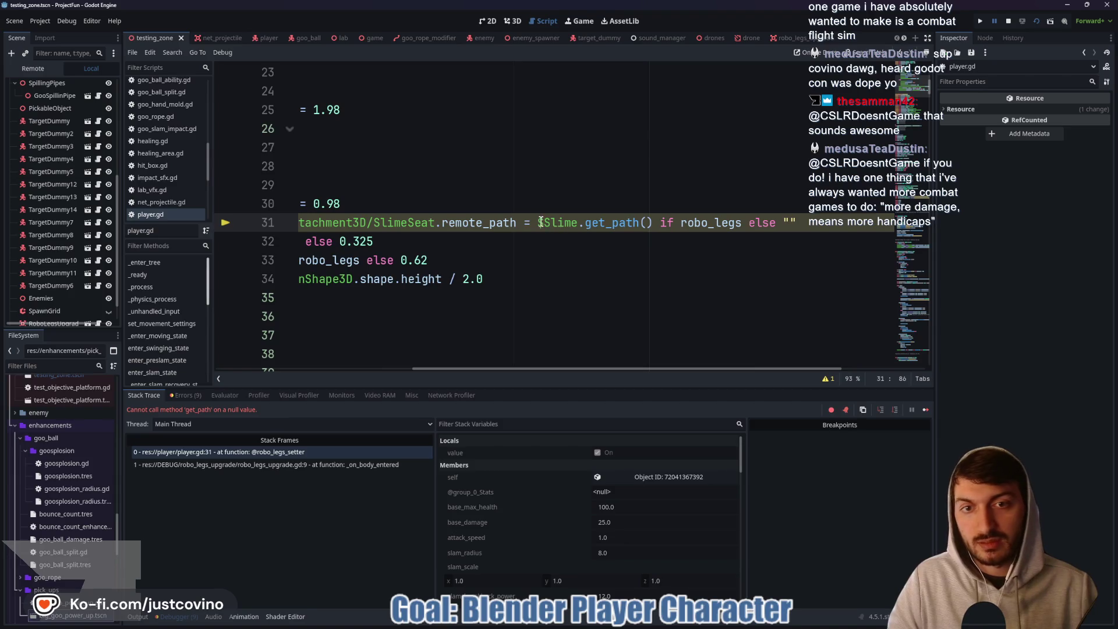
{"action": "type", "text": "Body"}
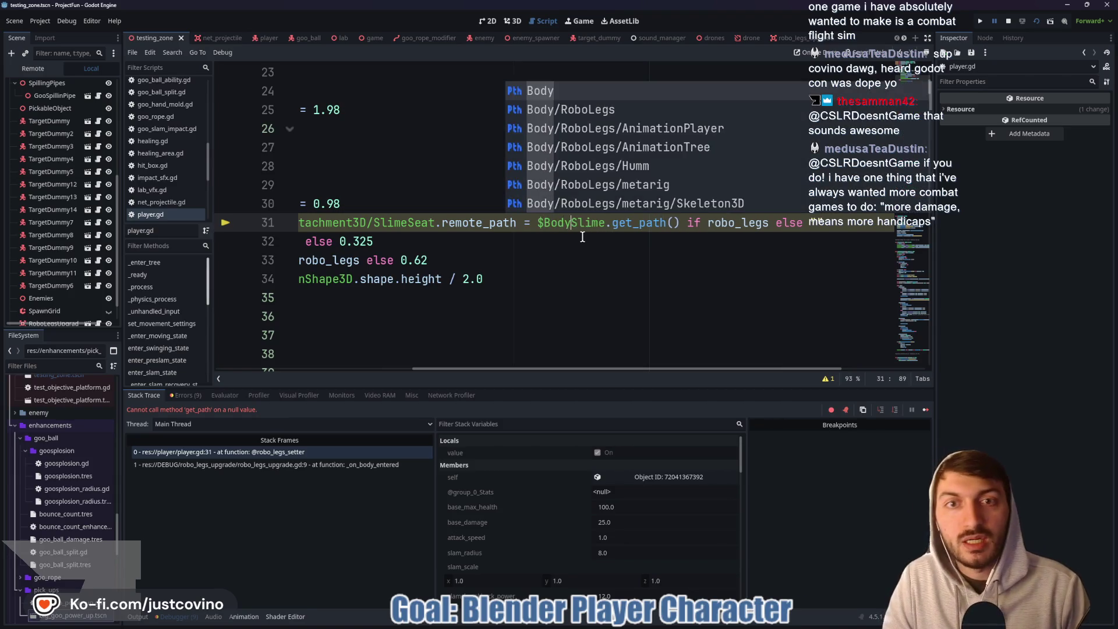
{"action": "type", "text": "S"}
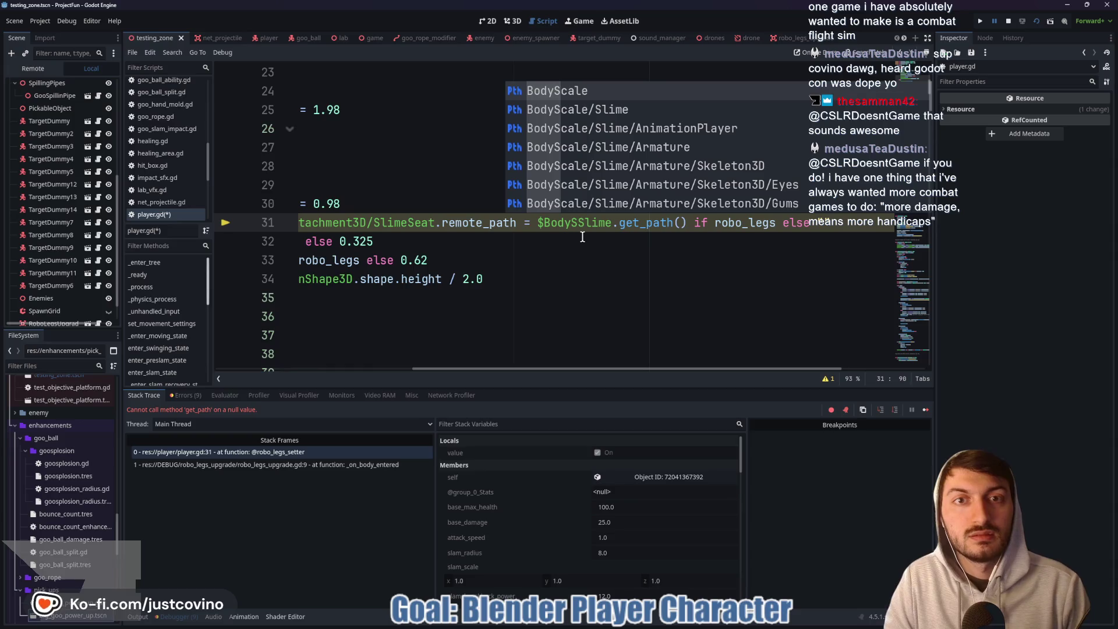
{"action": "key", "text": "Down"}
{"action": "key", "text": "Return"}
{"action": "left_click", "coordinate": [1008, 21]}
{"action": "left_click", "coordinate": [681, 222]}
{"action": "key", "text": "ctrl+s"}
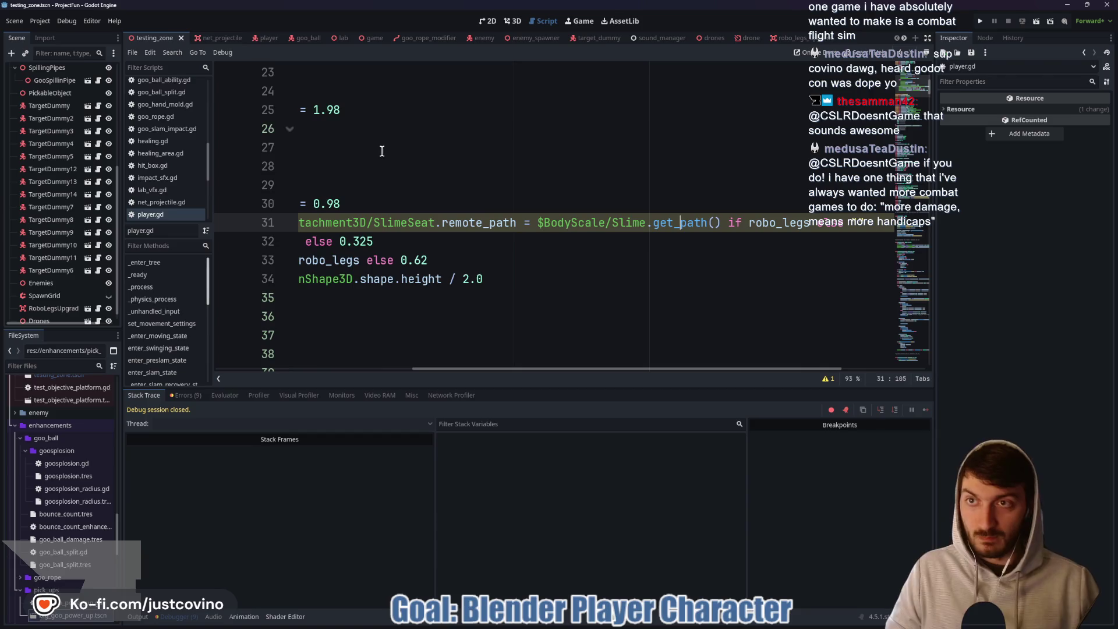
Rerun the game, test the robo legs with a slam, then stop it.
{"action": "key", "text": "F5"}
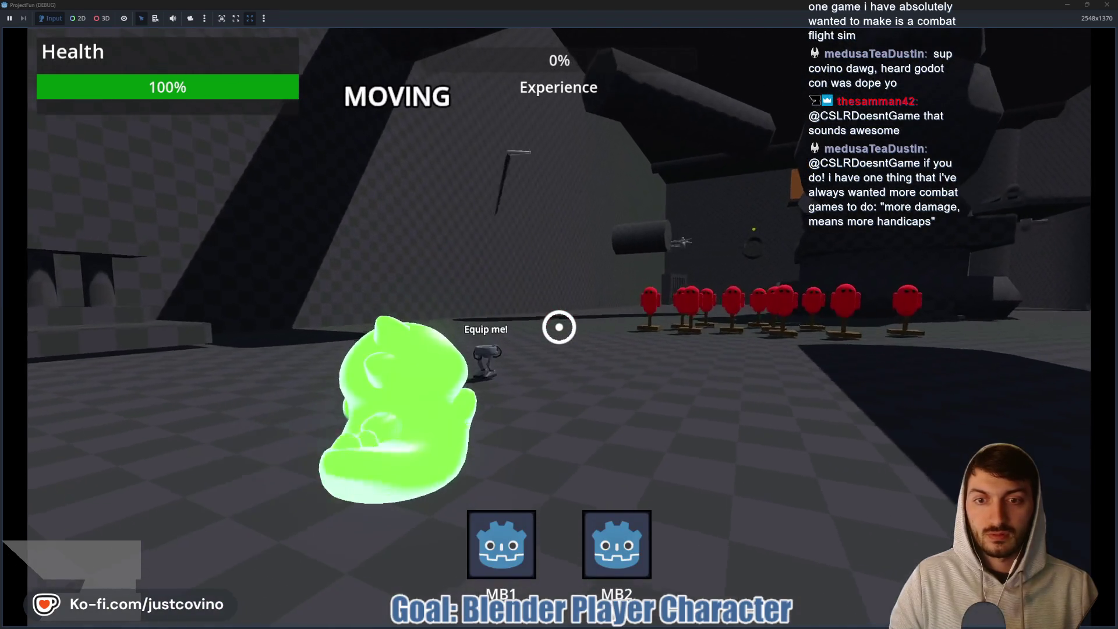
{"action": "key", "text": "space"}
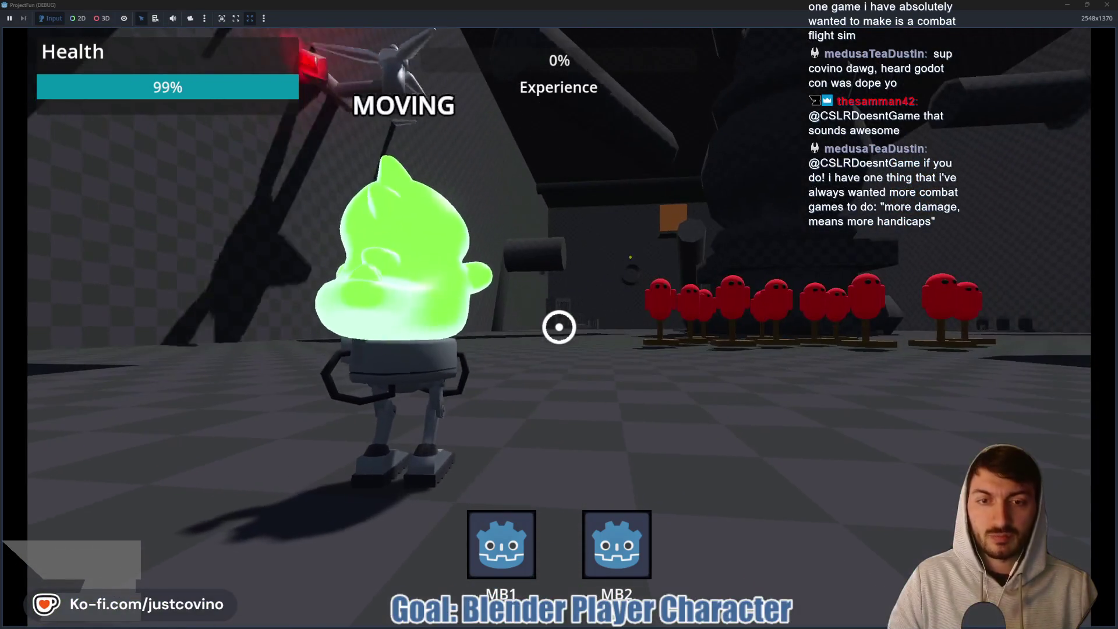
{"action": "key", "text": "F8"}
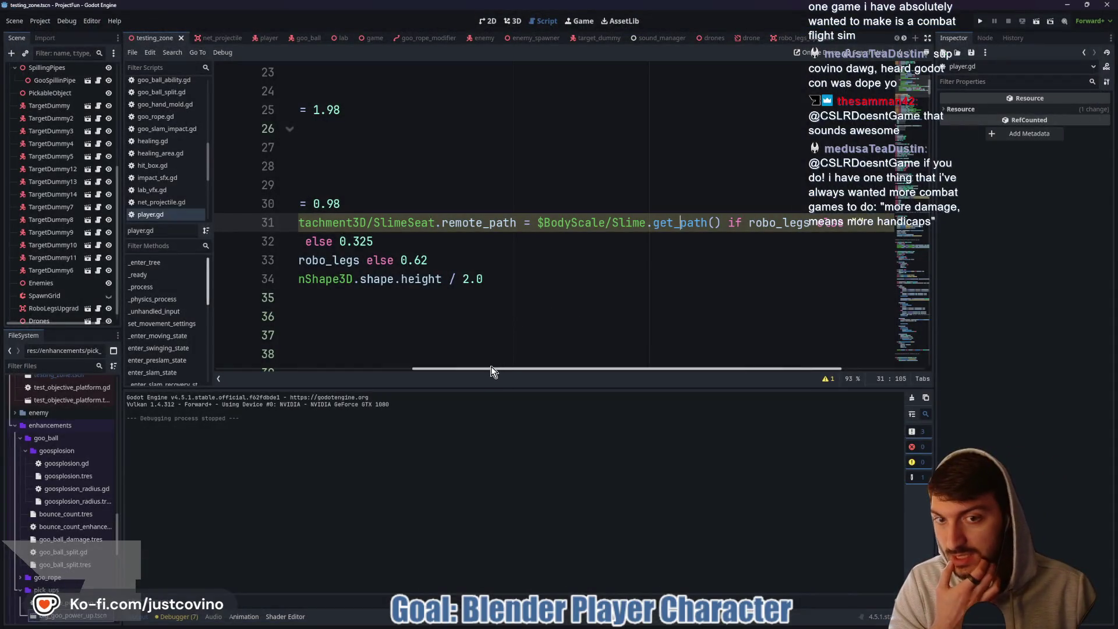
Locate the robo_legs setter in player.gd by highlighting robo_legs.
{"action": "left_click_drag", "start_coordinate": [491, 370], "coordinate": [294, 370]}
{"action": "scroll", "coordinate": [505, 299], "scroll_direction": "up", "scroll_amount": 4}
{"action": "scroll", "coordinate": [506, 298], "scroll_direction": "down", "scroll_amount": 8}
{"action": "scroll", "coordinate": [505, 298], "scroll_direction": "down", "scroll_amount": 4}
{"action": "scroll", "coordinate": [500, 292], "scroll_direction": "up", "scroll_amount": 8}
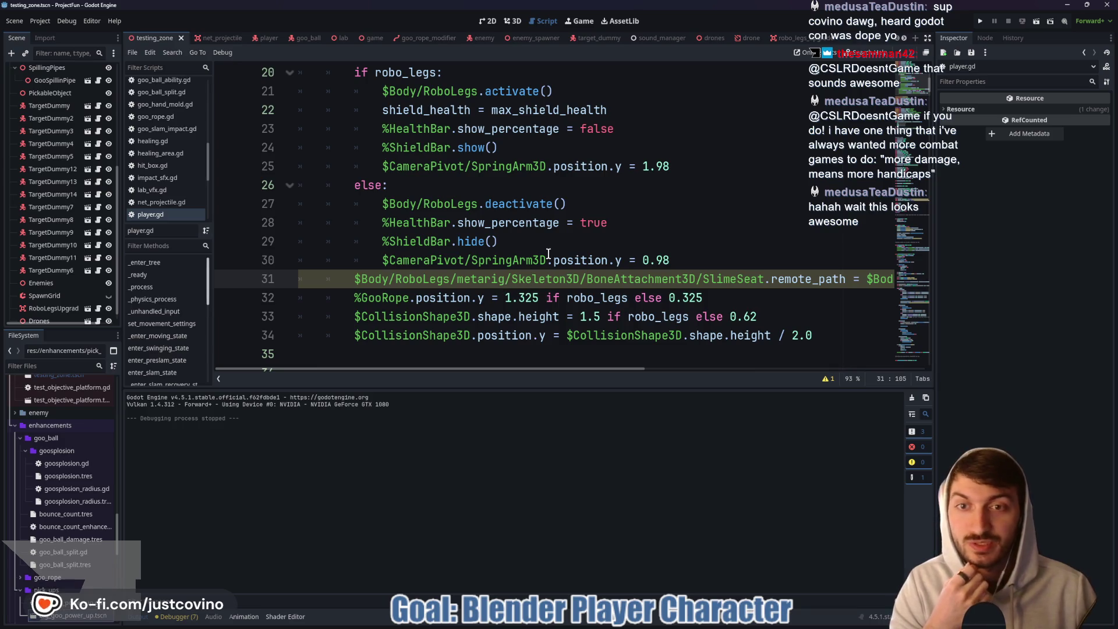
{"action": "scroll", "coordinate": [547, 252], "scroll_direction": "up", "scroll_amount": 1}
{"action": "scroll", "coordinate": [487, 219], "scroll_direction": "up", "scroll_amount": 2}
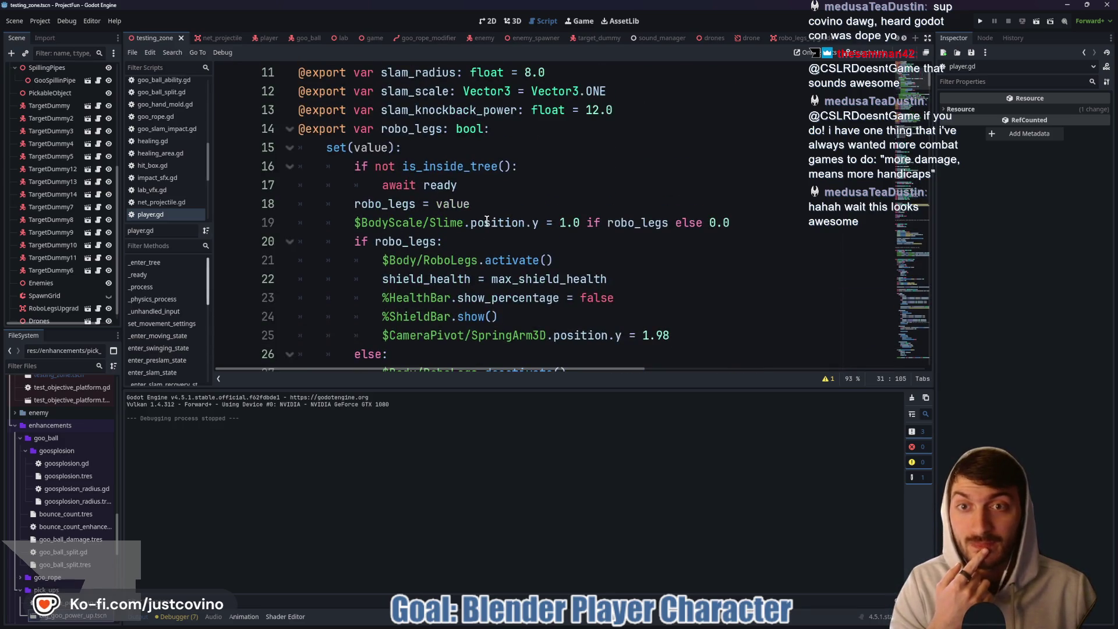
{"action": "double_click", "coordinate": [427, 129]}
{"action": "scroll", "coordinate": [531, 220], "scroll_direction": "down", "scroll_amount": 2}
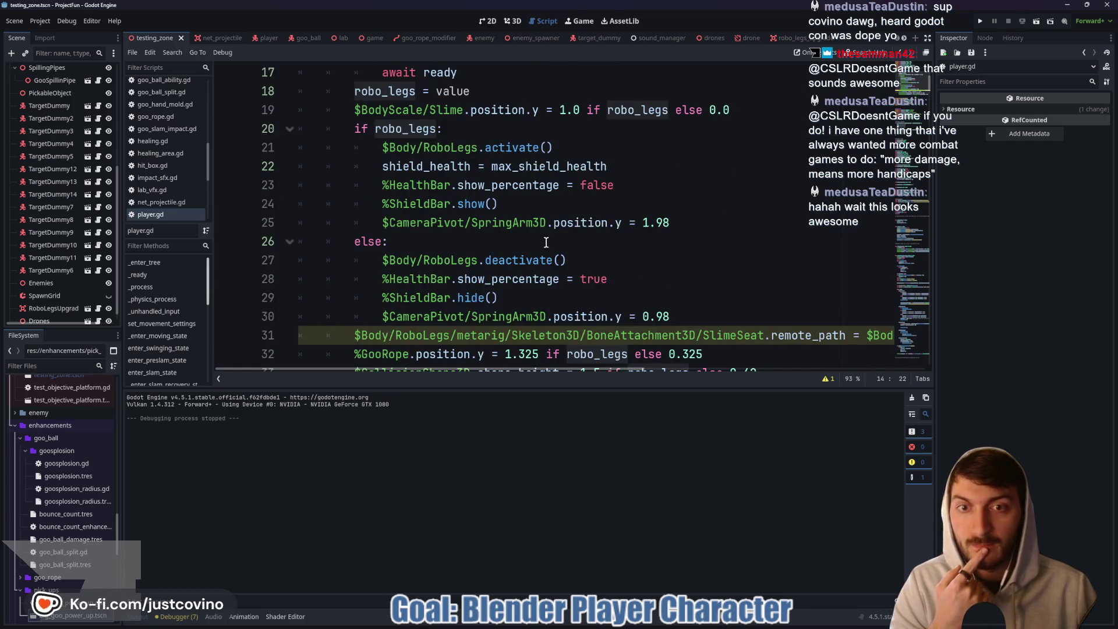
{"action": "scroll", "coordinate": [599, 267], "scroll_direction": "down", "scroll_amount": 1}
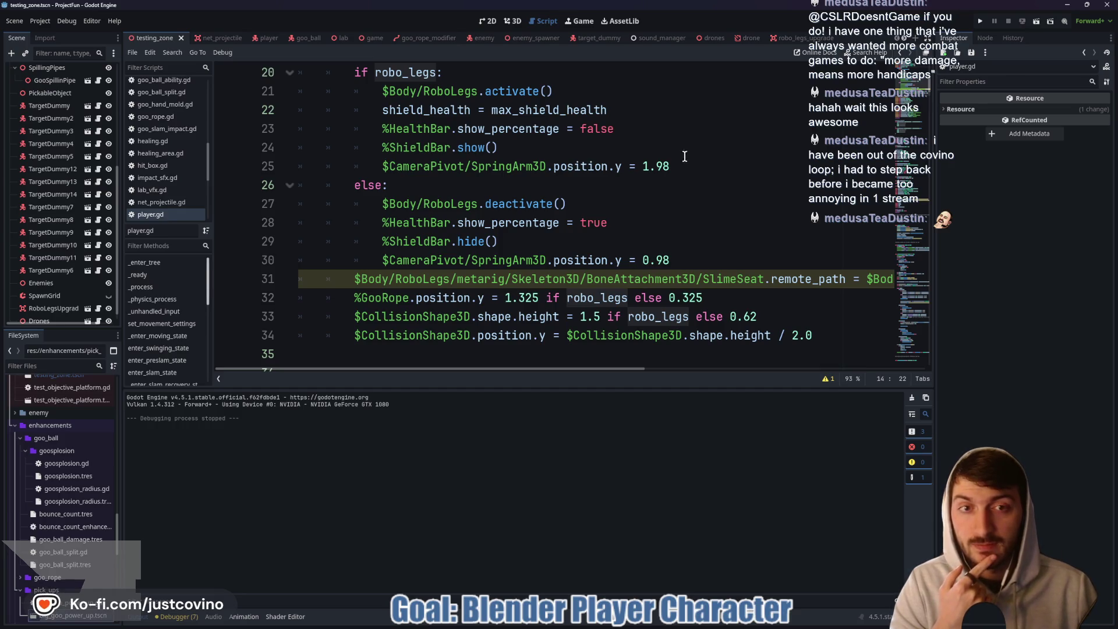
Delete the SpringArm3D position.y lines set to 1.98 and 0.98.
{"action": "left_click_drag", "start_coordinate": [679, 168], "coordinate": [298, 168]}
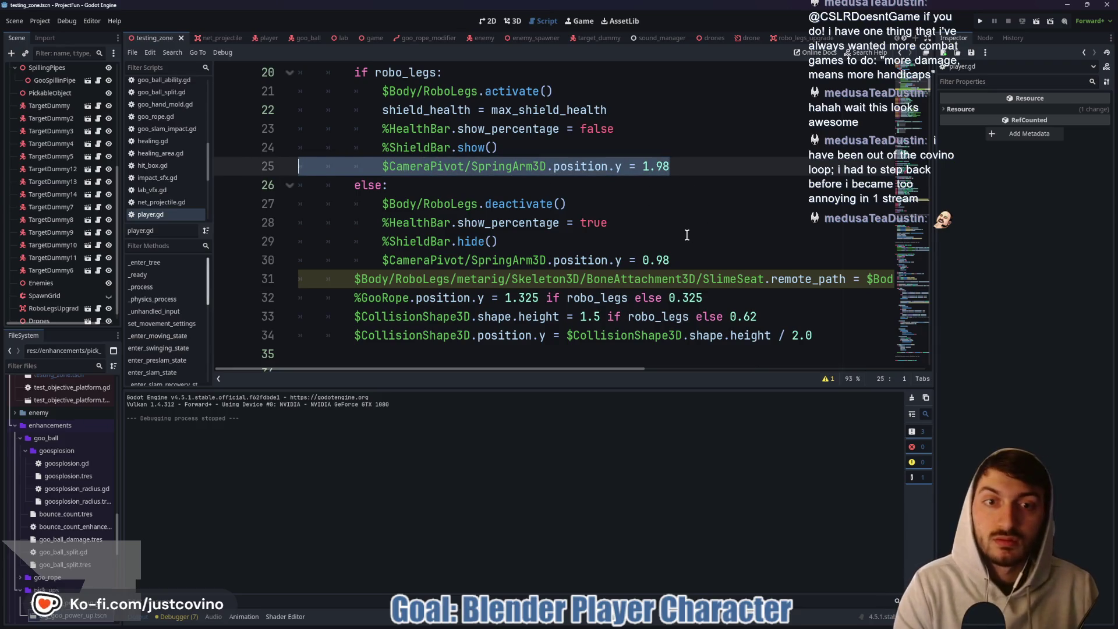
{"action": "key", "text": "BackSpace"}
{"action": "key", "text": "BackSpace"}
{"action": "left_click_drag", "start_coordinate": [671, 241], "coordinate": [304, 244]}
{"action": "key", "text": "BackSpace"}
{"action": "key", "text": "BackSpace"}
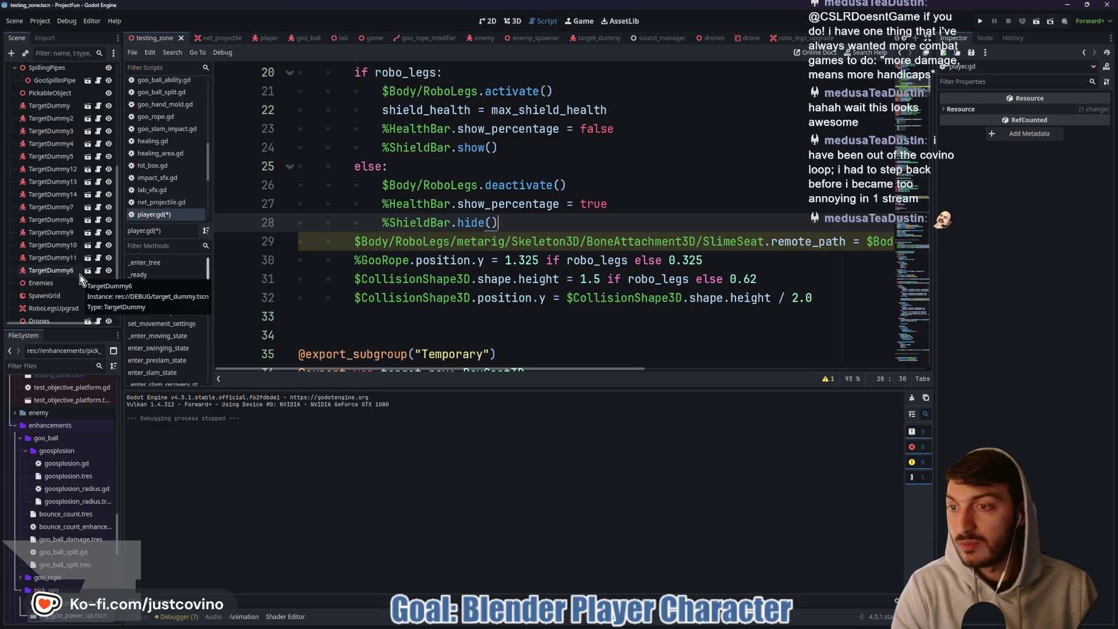
{"action": "scroll", "coordinate": [66, 261], "scroll_direction": "down", "scroll_amount": 1}
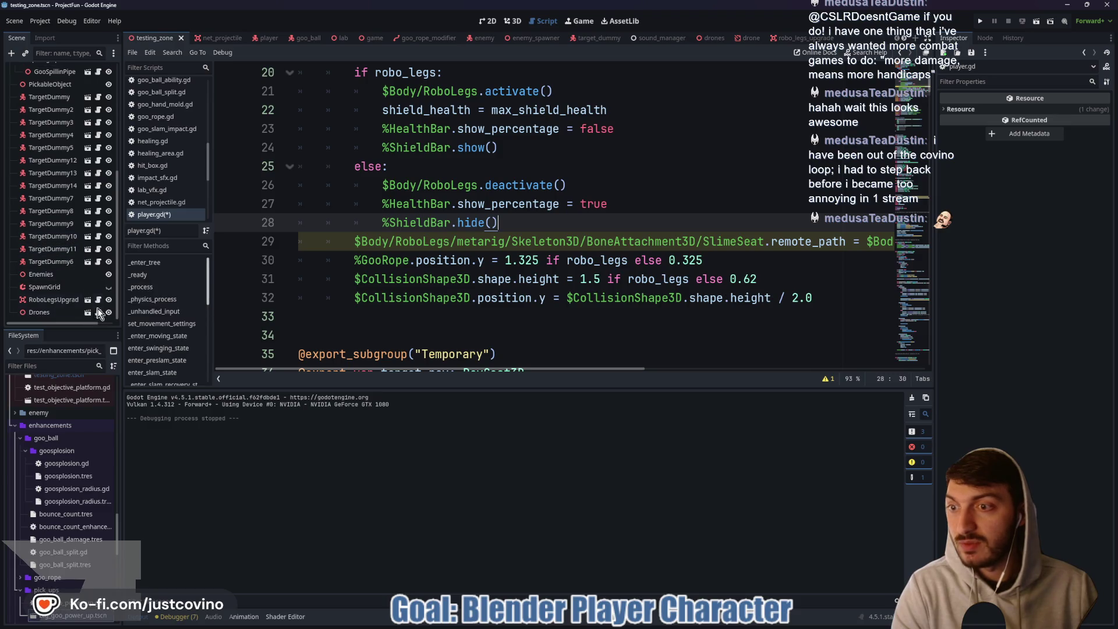
Open camera_pivot.gd from the player scene and add a new line after line 12.
{"action": "left_click", "coordinate": [256, 37]}
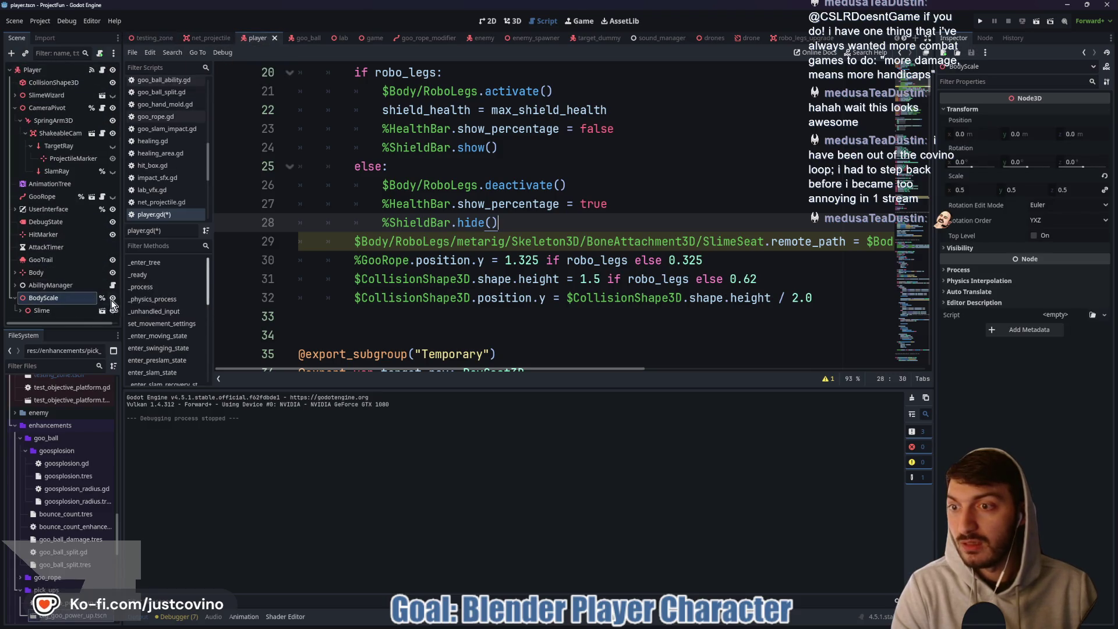
{"action": "left_click", "coordinate": [102, 107]}
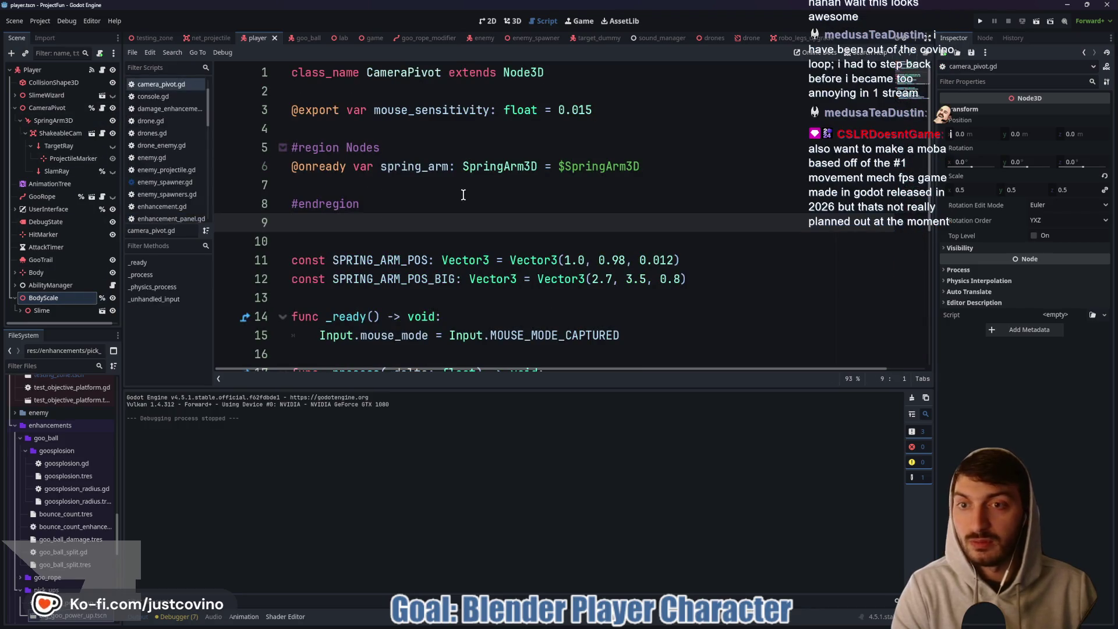
{"action": "left_click", "coordinate": [723, 277]}
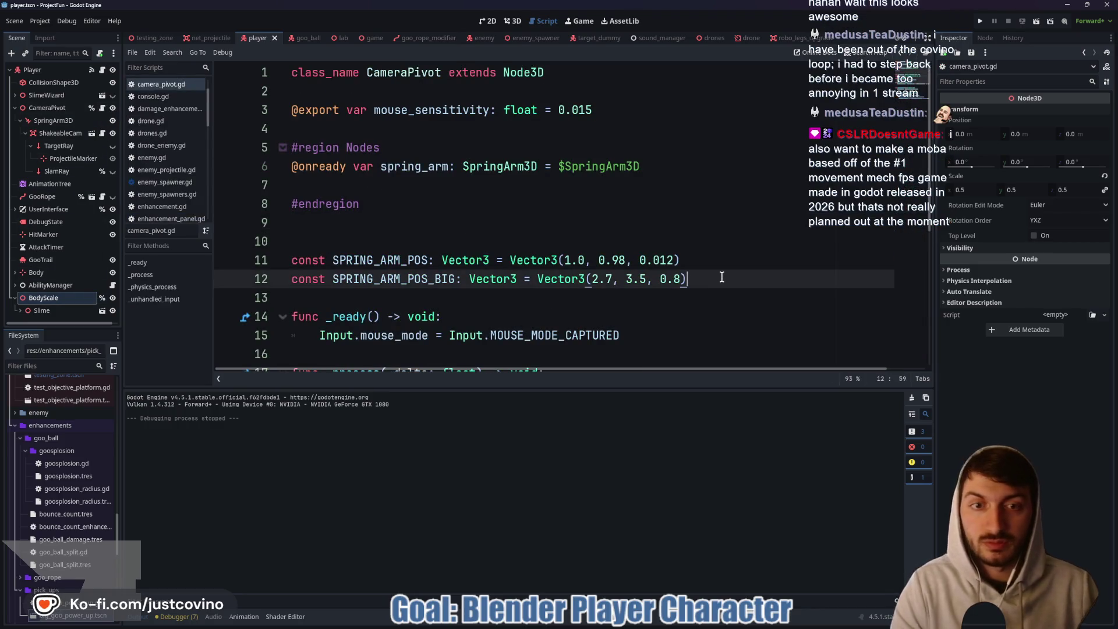
{"action": "key", "text": "Return"}
Declare const SPRING_ARM_POS_LEGS: Vector3 = Vector3(1.0, 1.98, 0.012) and save the script.
{"action": "type", "text": "const S"}
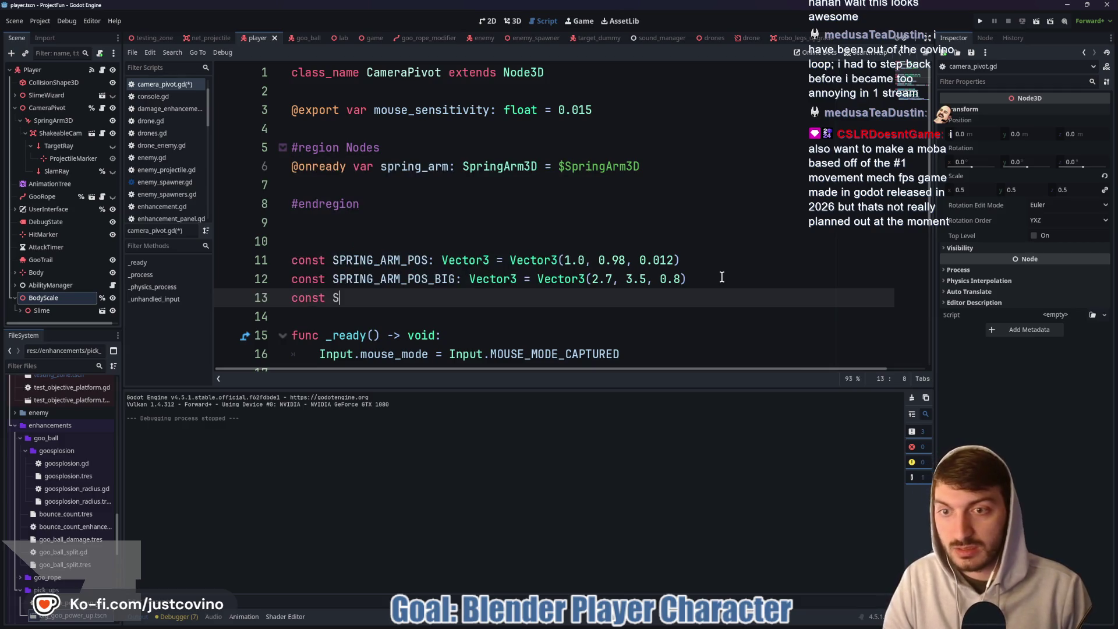
{"action": "type", "text": "PRING_ARM_POS"}
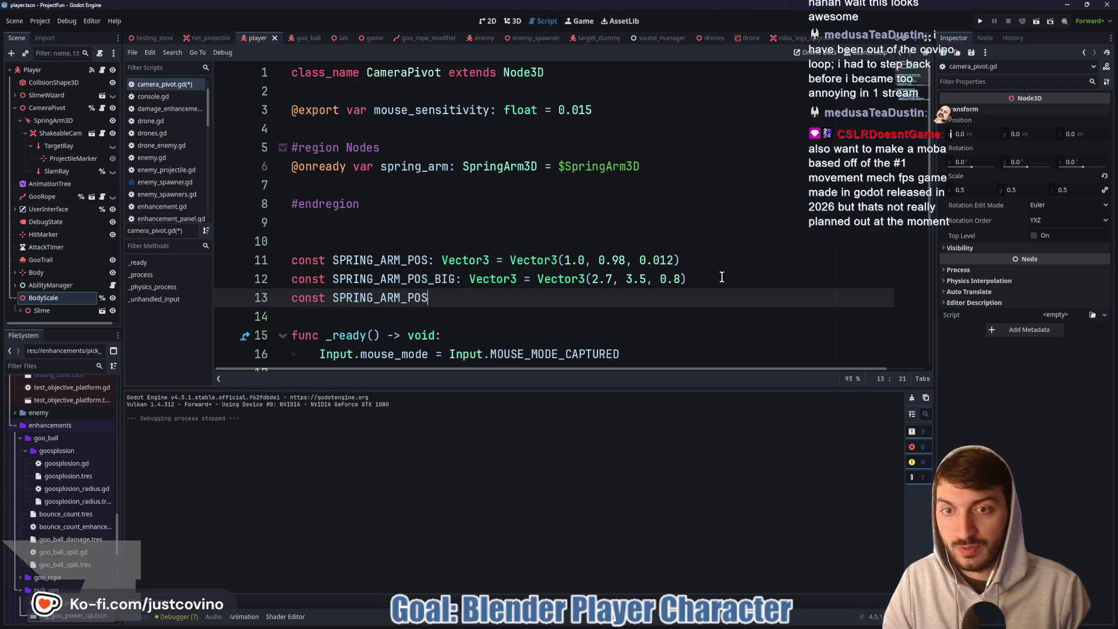
{"action": "type", "text": "_LEGS: V"}
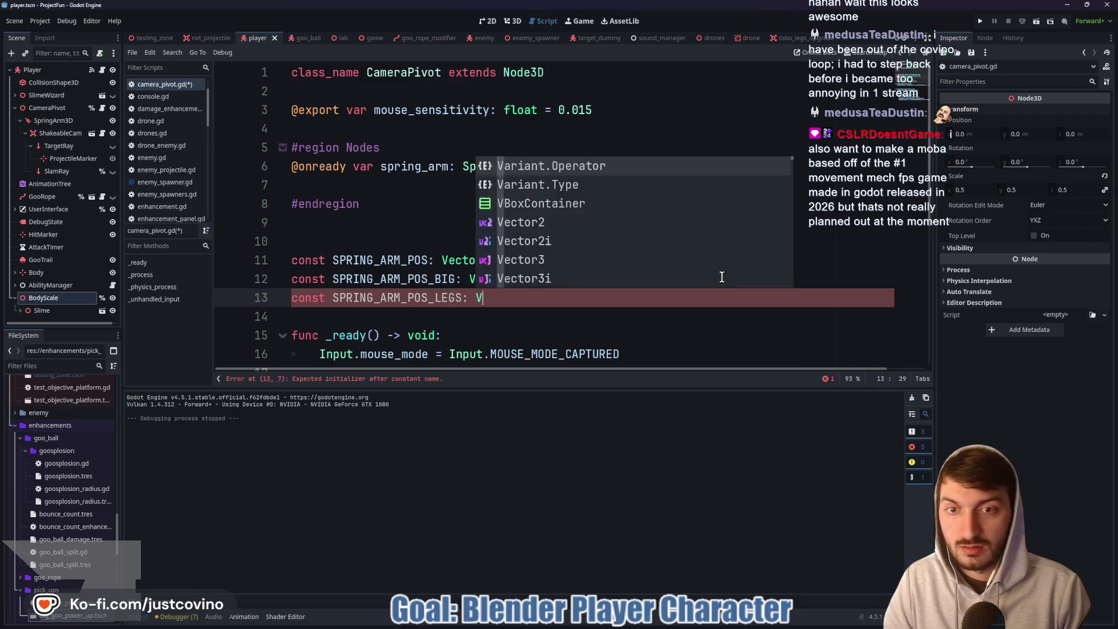
{"action": "type", "text": "ector3"}
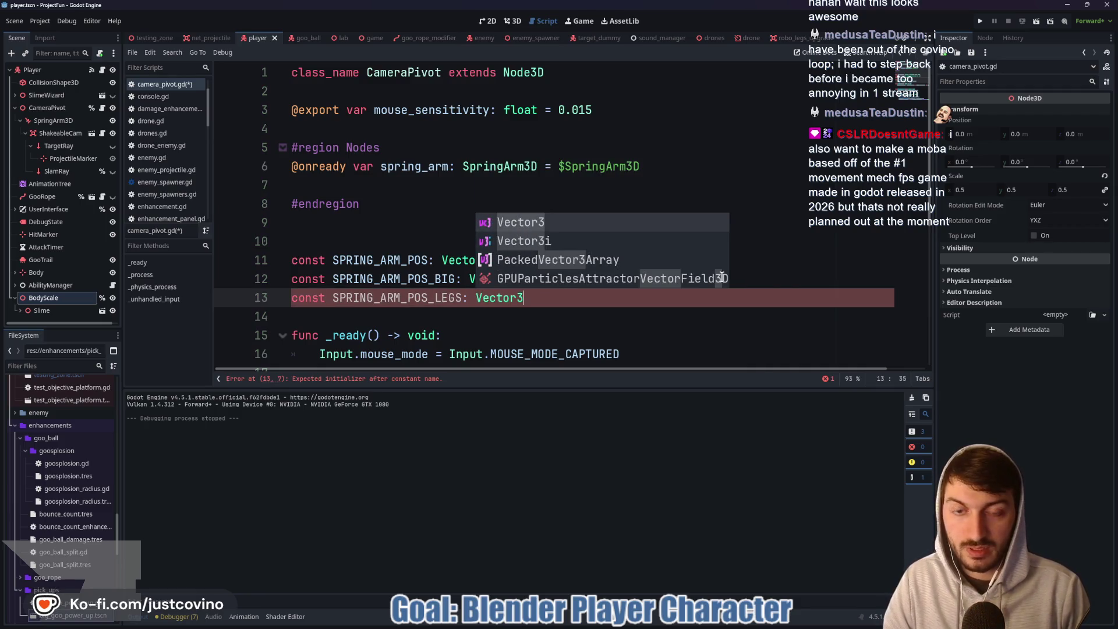
{"action": "key", "text": "Escape"}
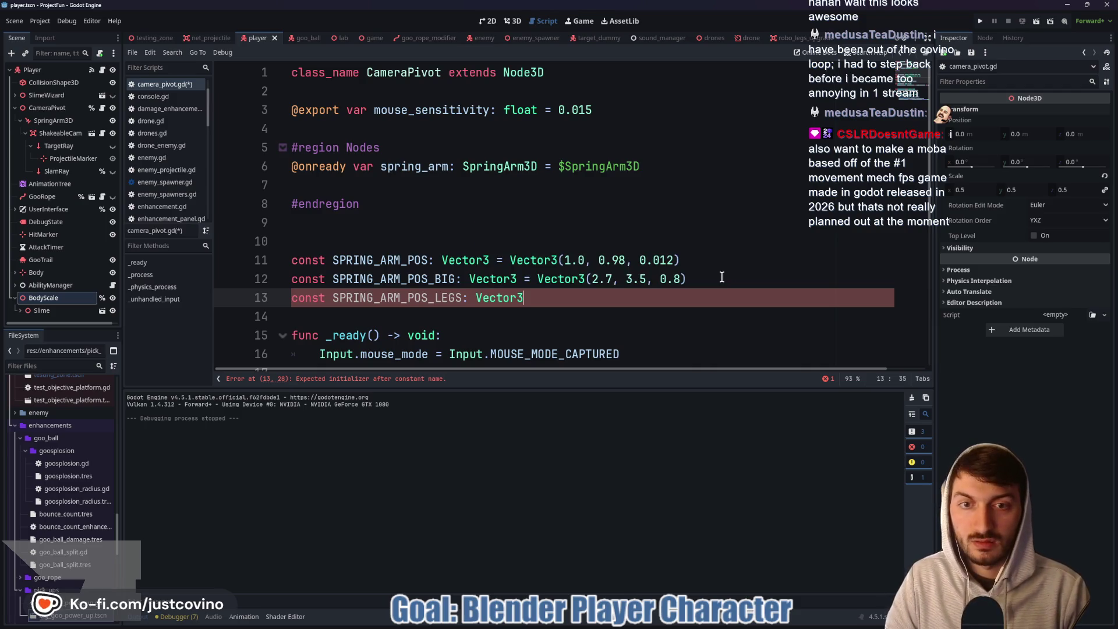
{"action": "type", "text": " = Vector3"}
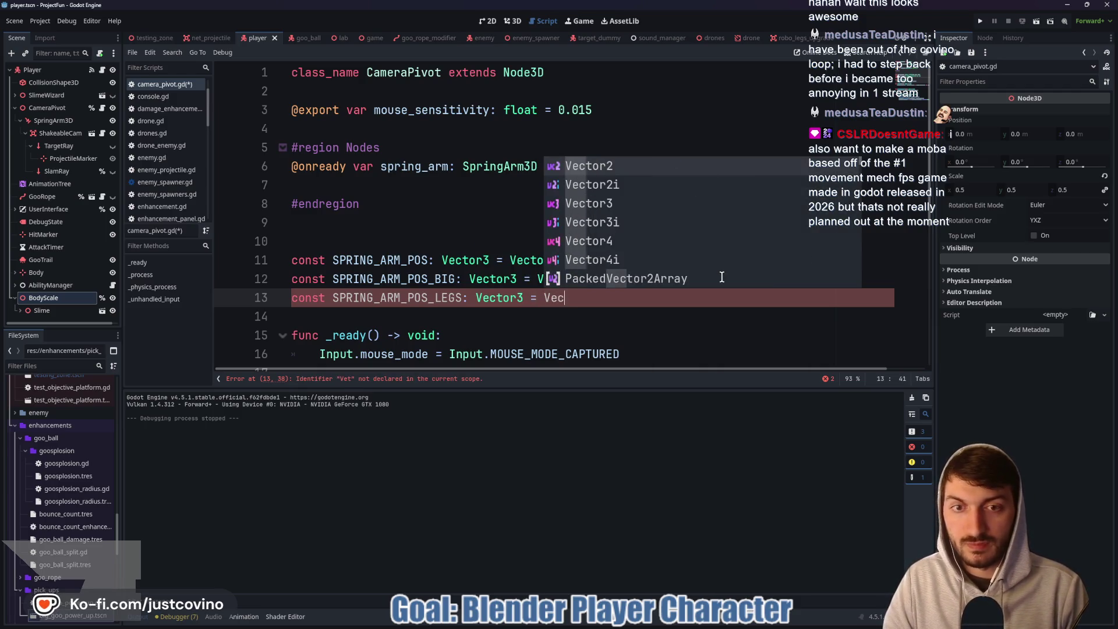
{"action": "type", "text": "("}
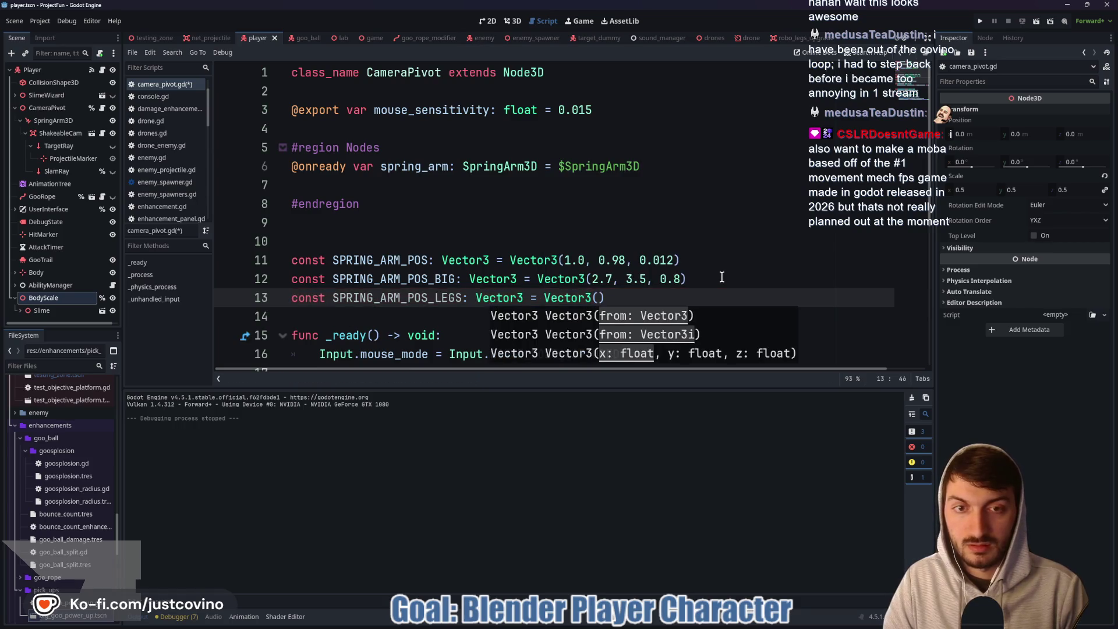
{"action": "type", "text": ".0,1"}
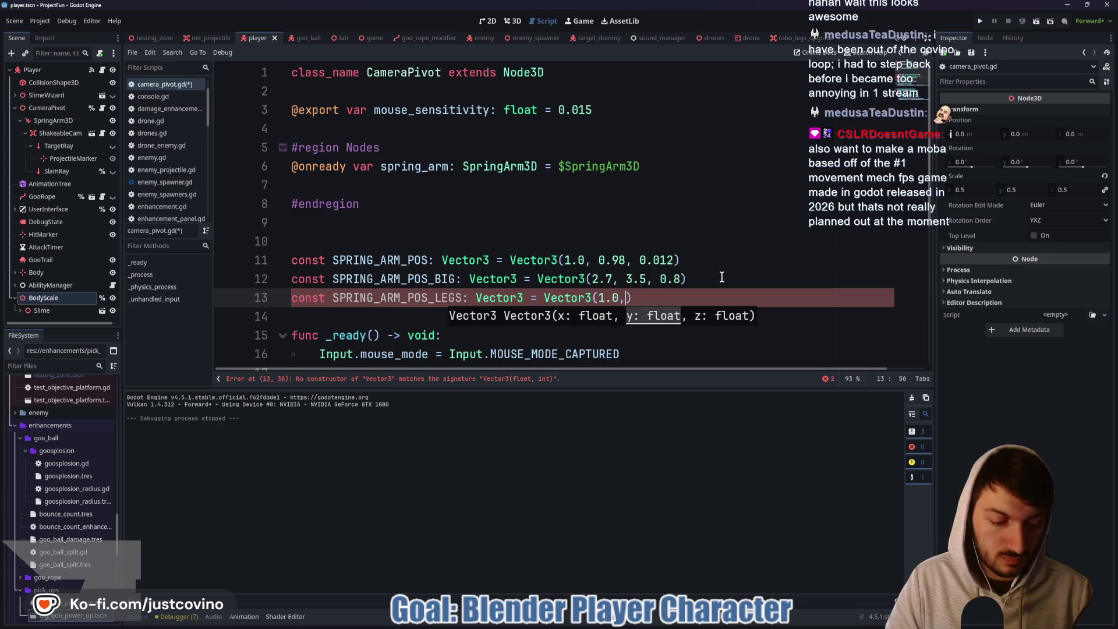
{"action": "type", "text": " ,1"}
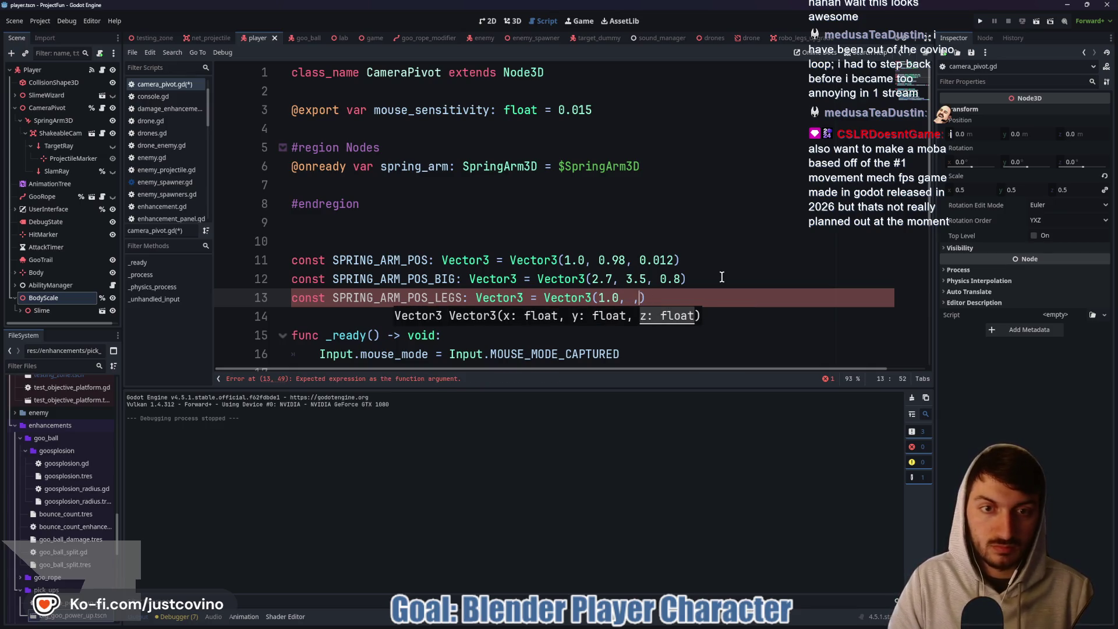
{"action": "key", "text": "BackSpace"}
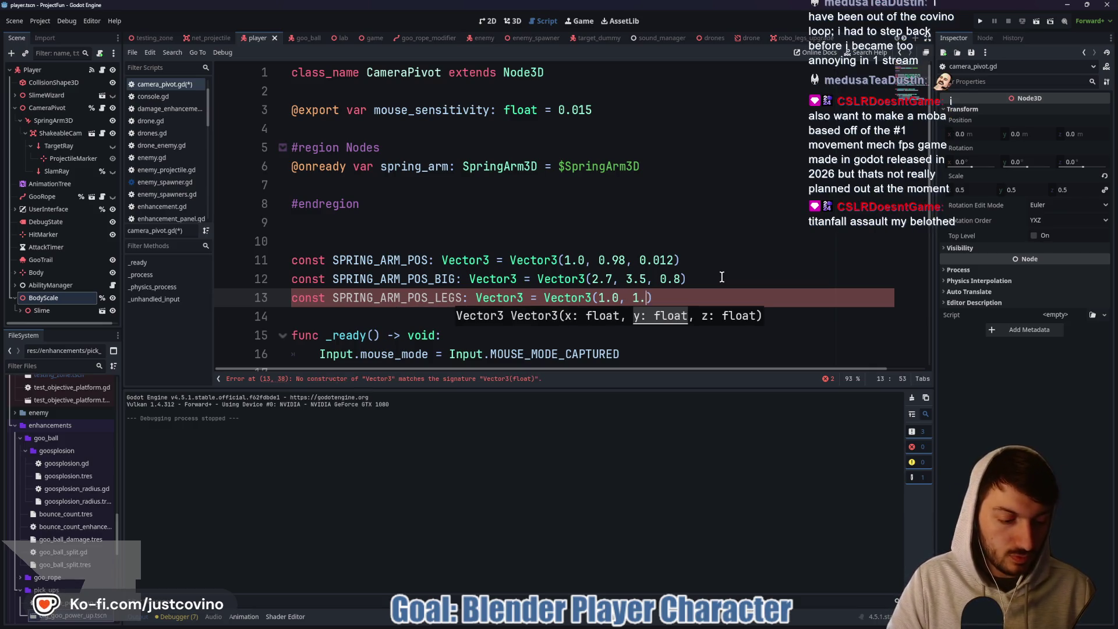
{"action": "type", "text": ", 0.0"}
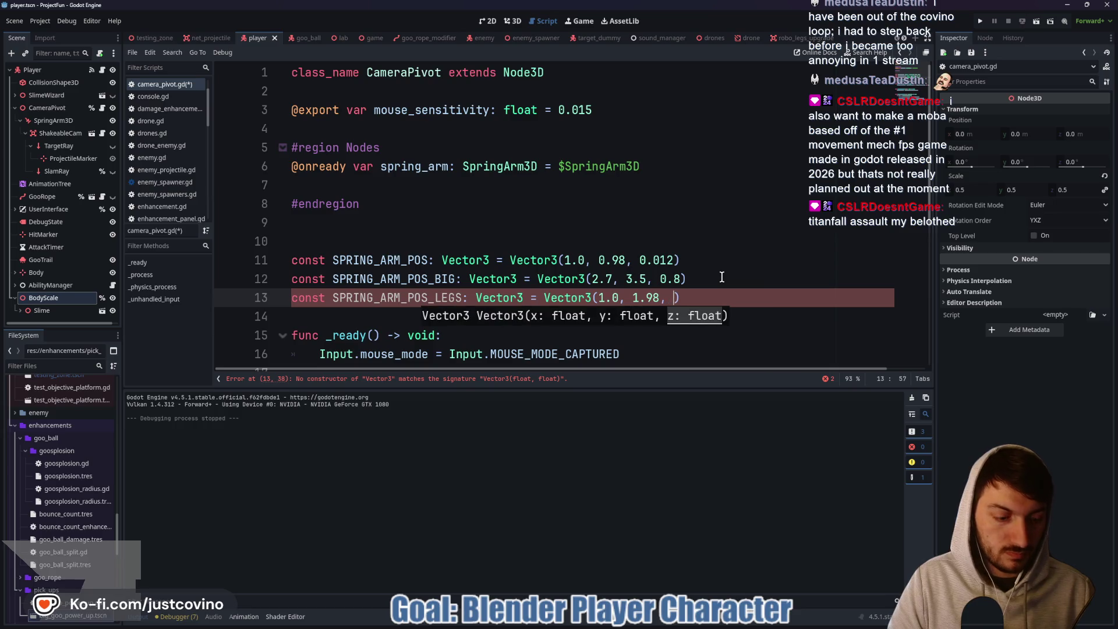
{"action": "type", "text": "12"}
{"action": "key", "text": "End"}
{"action": "key", "text": "ctrl+s"}
{"action": "scroll", "coordinate": [634, 269], "scroll_direction": "down", "scroll_amount": 4}
{"action": "scroll", "coordinate": [465, 284], "scroll_direction": "down", "scroll_amount": 1}
{"action": "scroll", "coordinate": [468, 279], "scroll_direction": "up", "scroll_amount": 1}
{"action": "scroll", "coordinate": [371, 303], "scroll_direction": "down", "scroll_amount": 1}
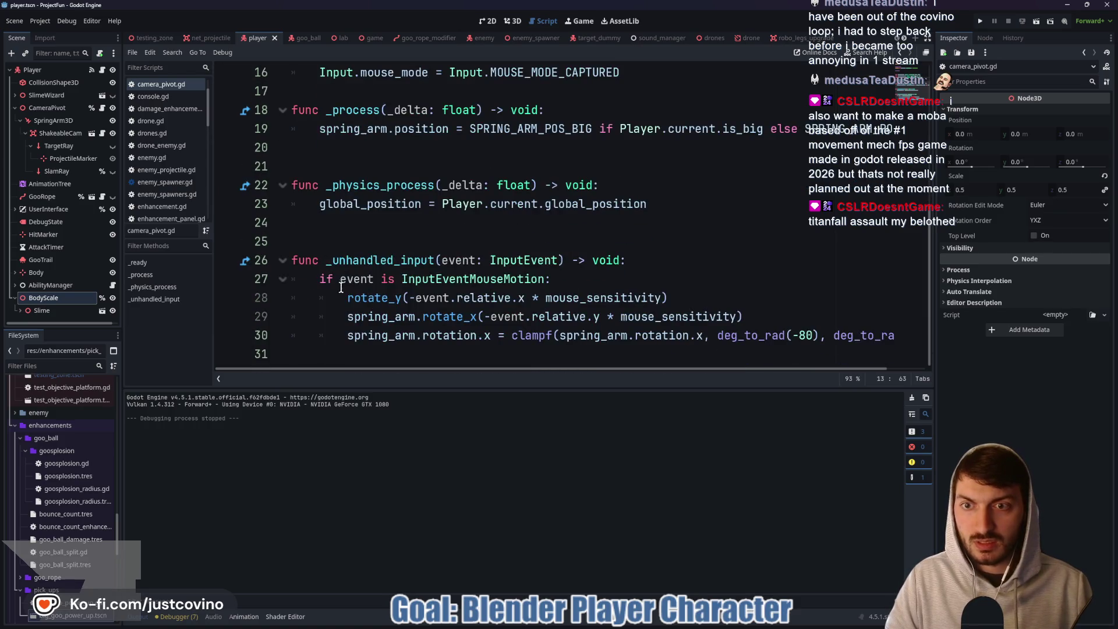
Add a handle_spring_arm_pos() function that starts with an if Player.current.is_big check.
{"action": "left_click", "coordinate": [343, 242]}
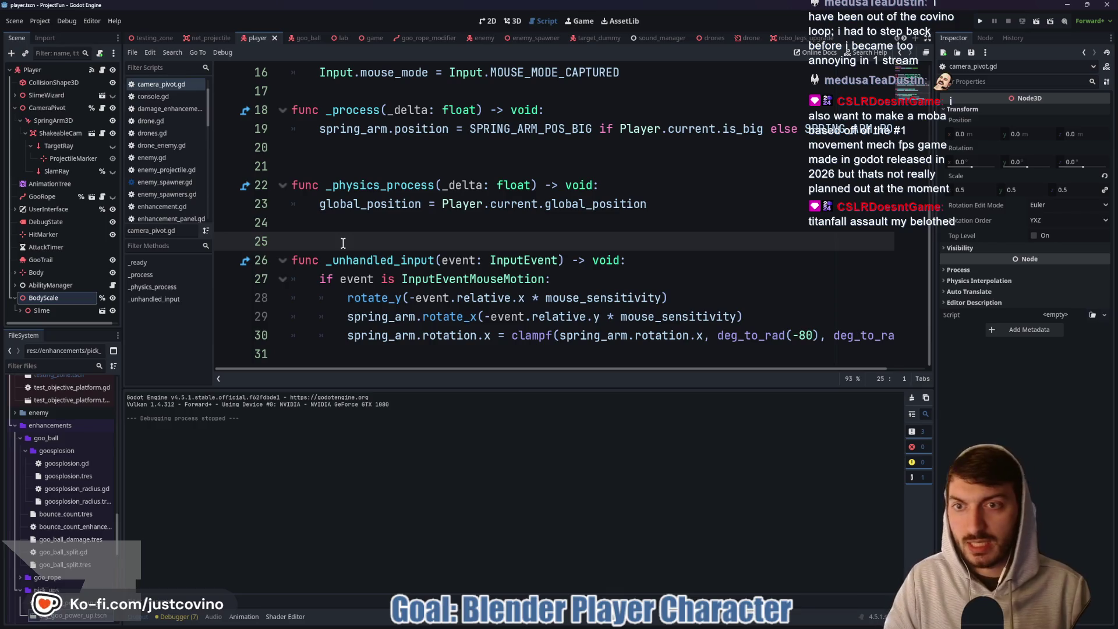
{"action": "key", "text": "Return"}
{"action": "key", "text": "Return"}
{"action": "key", "text": "Return"}
{"action": "key", "text": "Up"}
{"action": "key", "text": "Up"}
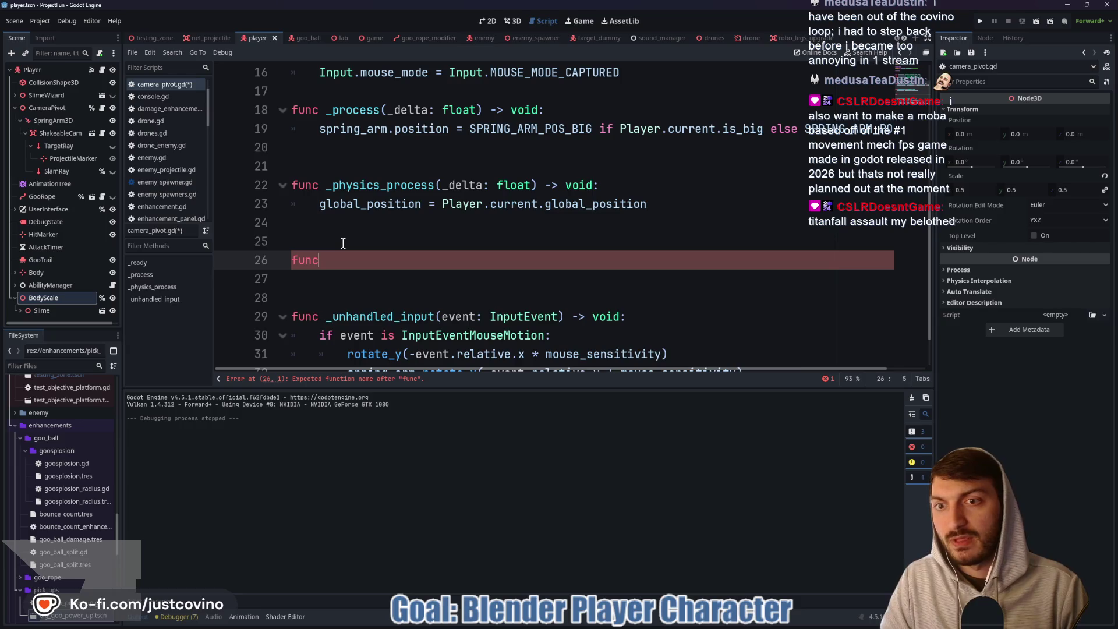
{"action": "type", "text": " handle_"}
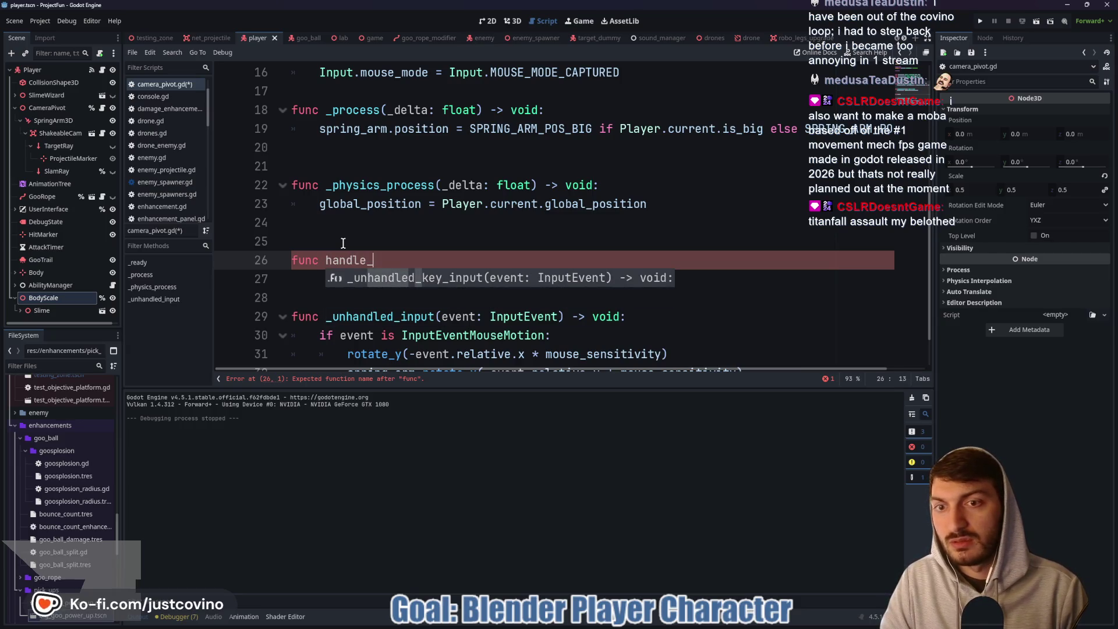
{"action": "type", "text": "spring_arm_pos() -> v"}
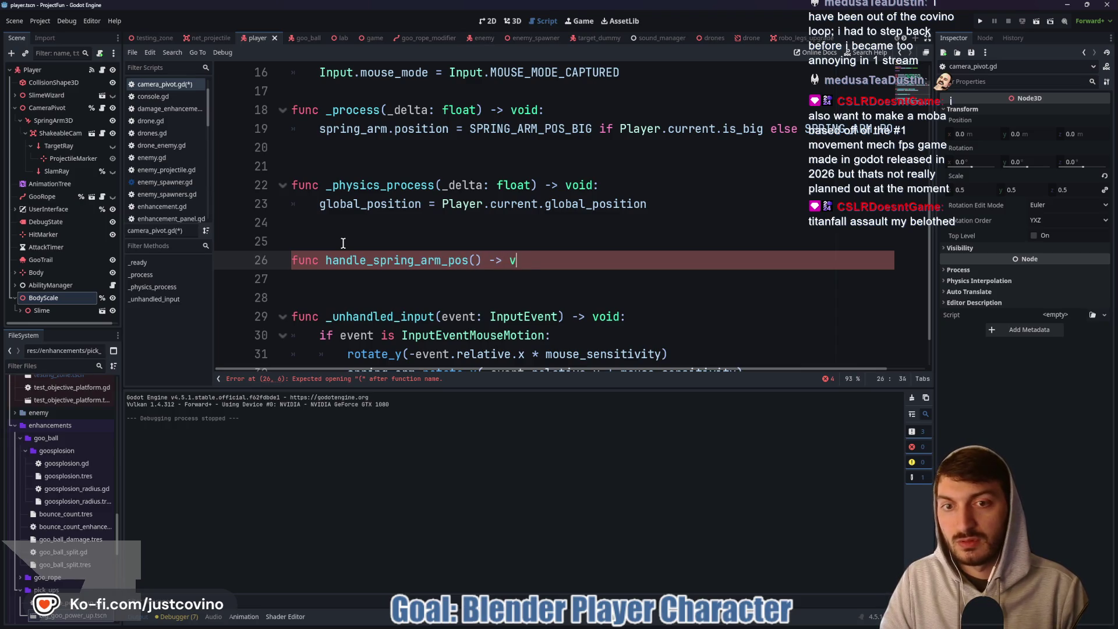
{"action": "type", "text": "oid:"}
{"action": "key", "text": "Return"}
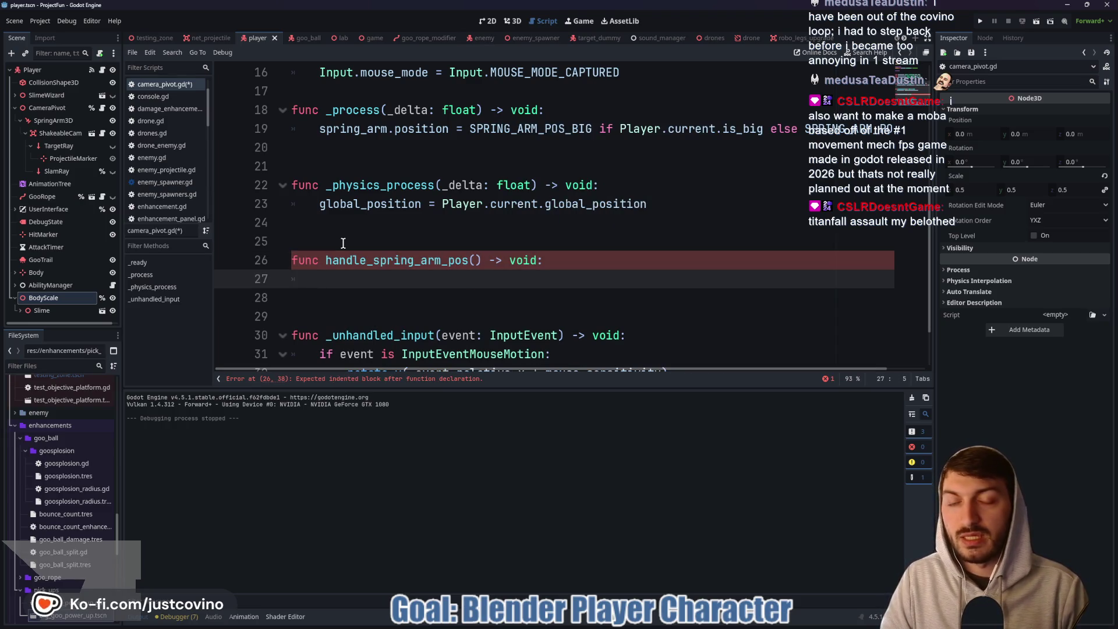
{"action": "type", "text": "ma"}
{"action": "key", "text": "BackSpace"}
{"action": "key", "text": "BackSpace"}
{"action": "type", "text": "player"}
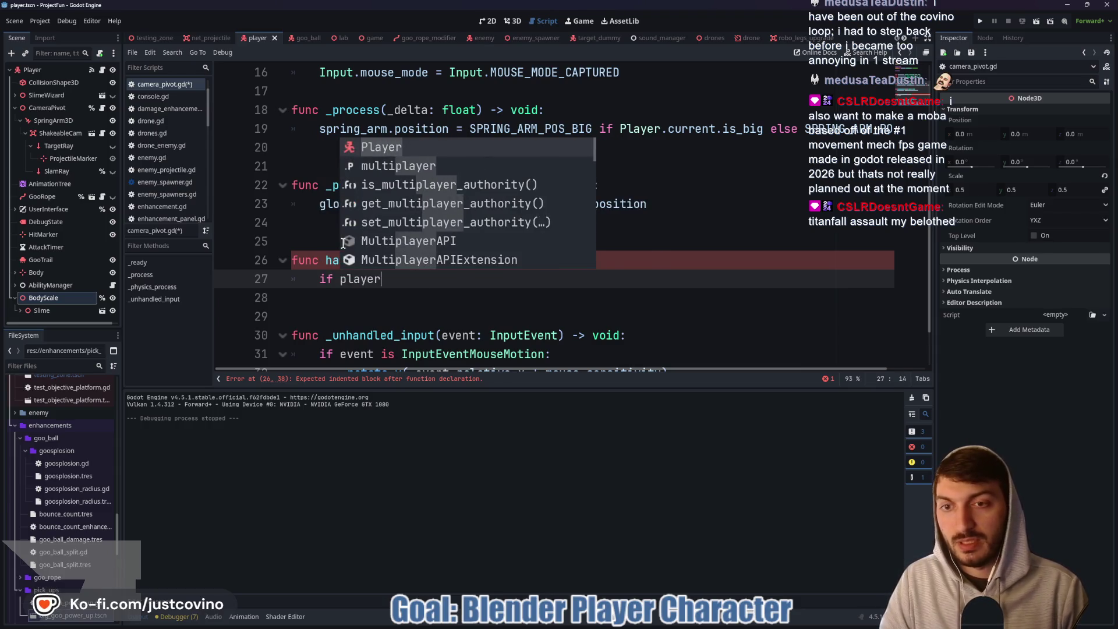
{"action": "key", "text": "BackSpace"}
{"action": "key", "text": "BackSpace"}
{"action": "key", "text": "BackSpace"}
{"action": "key", "text": "BackSpace"}
{"action": "key", "text": "BackSpace"}
{"action": "type", "text": "Player.current"}
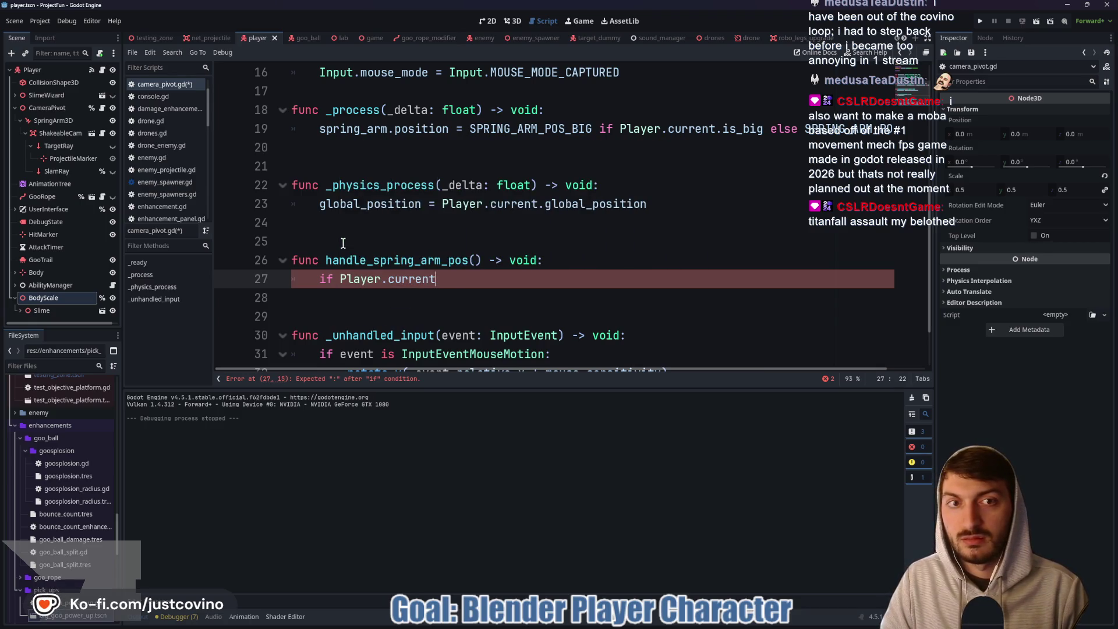
{"action": "type", "text": ".is_big:"}
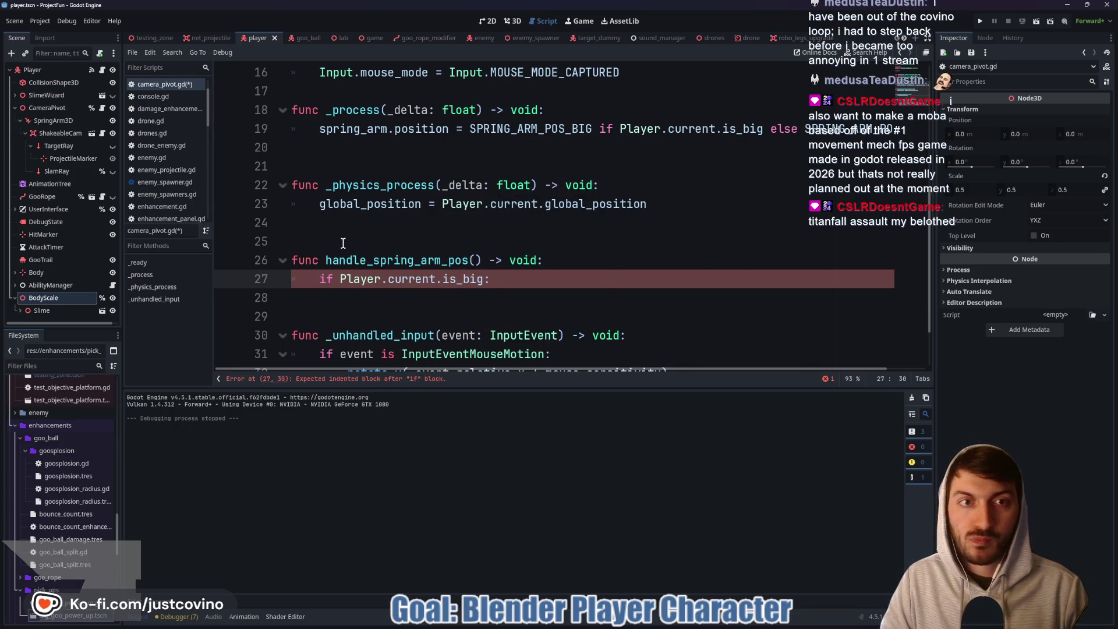
{"action": "key", "text": "Return"}
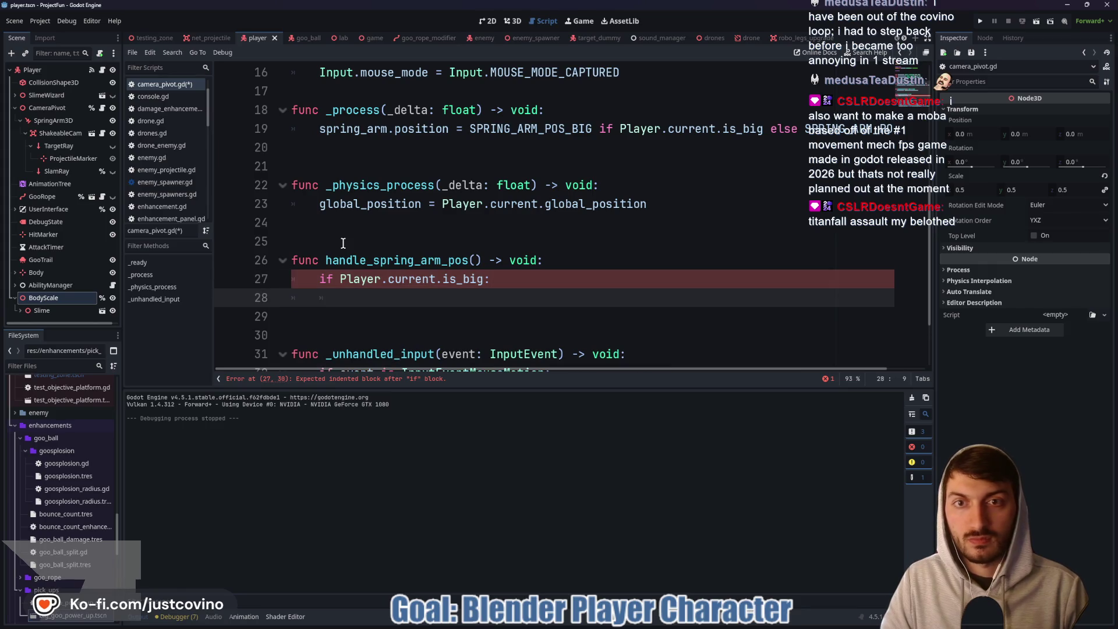
Assign SPRING_ARM_POS_BIG when big, and SPRING_ARM_POS_LEGS in an elif for robo_legs.
{"action": "type", "text": "spring_"}
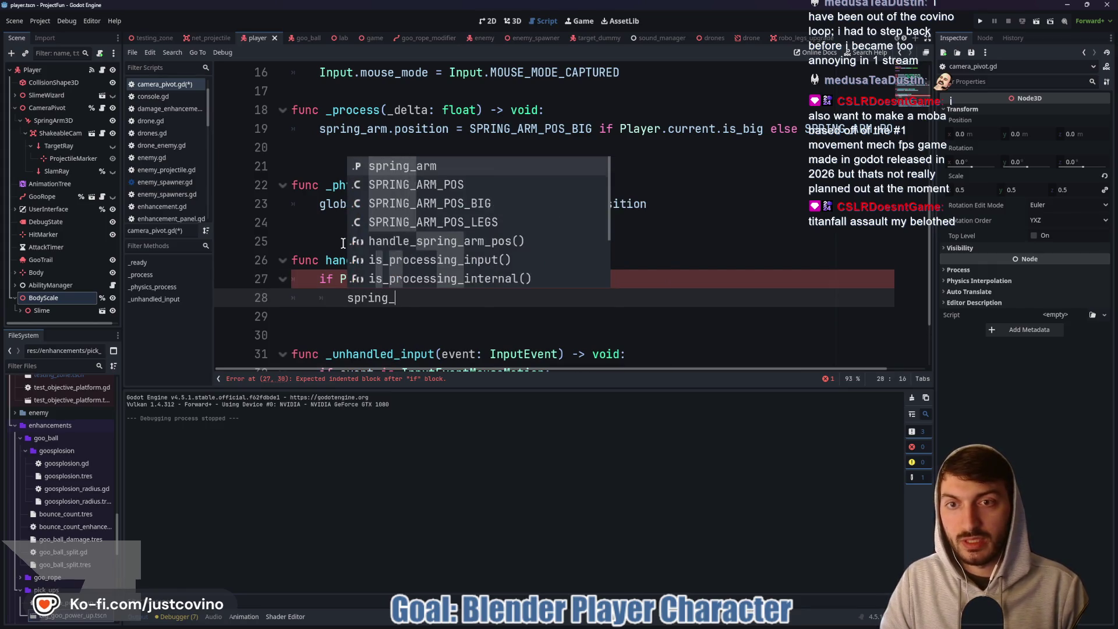
{"action": "type", "text": "arm.position"}
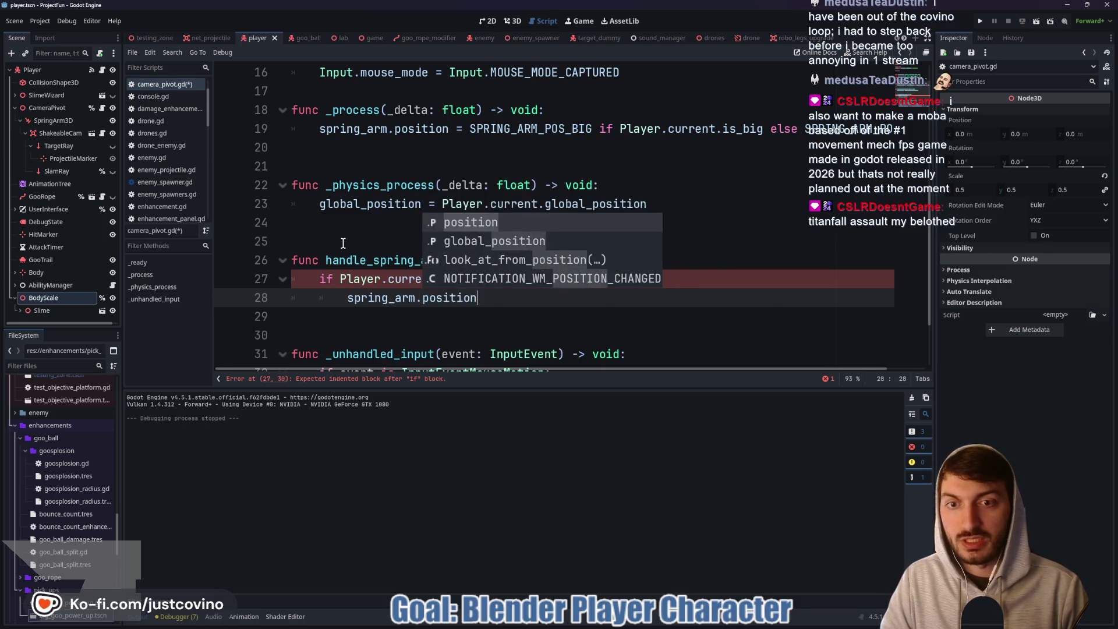
{"action": "type", "text": " = SPRIMG"}
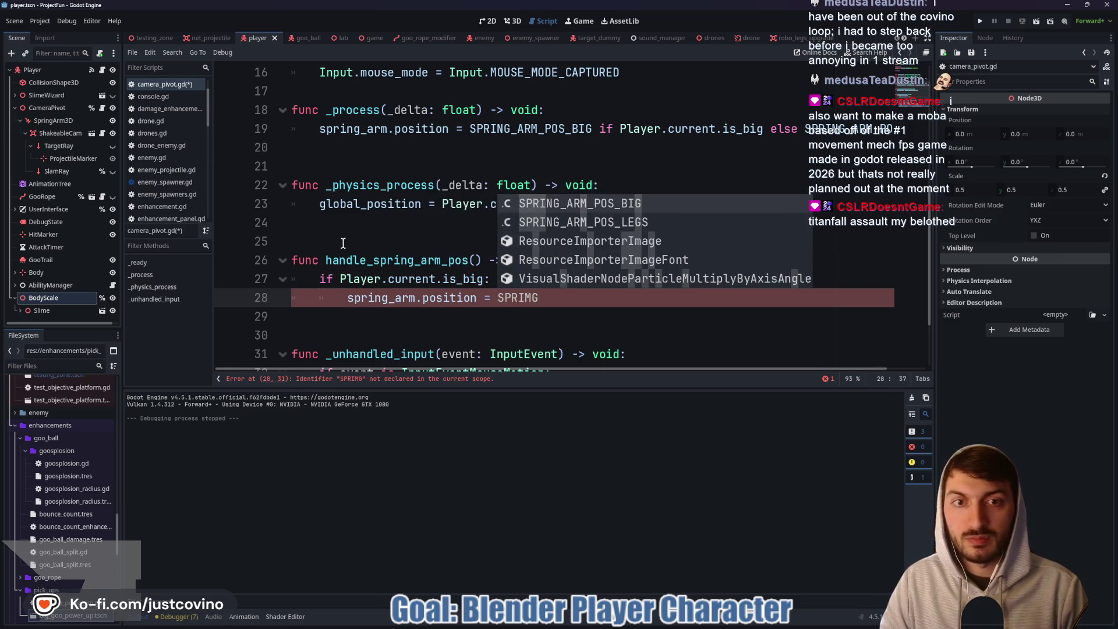
{"action": "key", "text": "Return"}
{"action": "key", "text": "Return"}
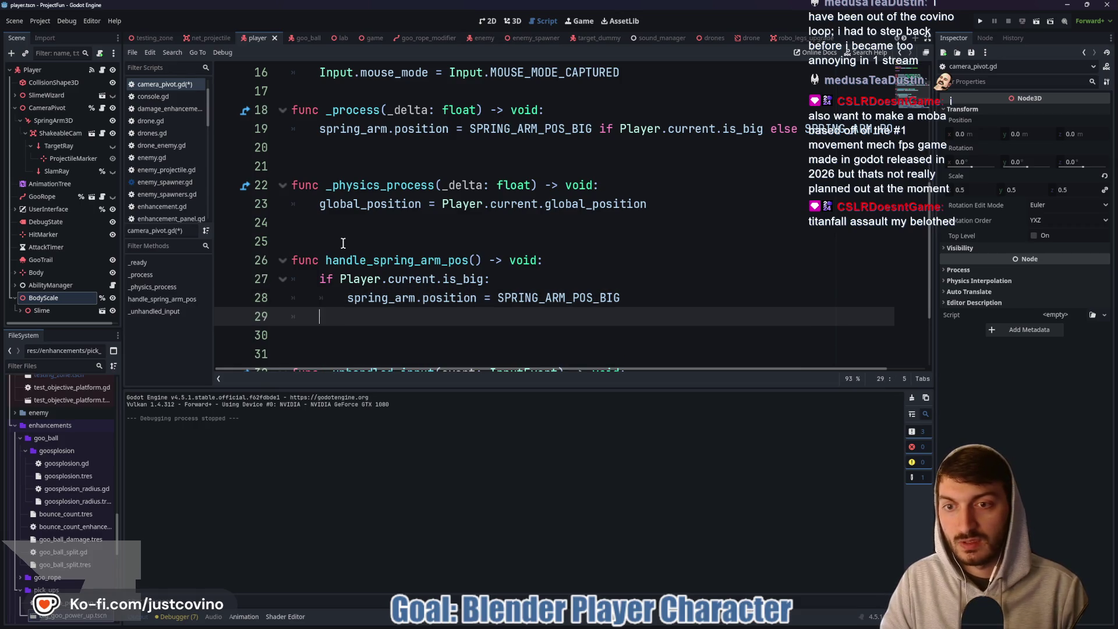
{"action": "type", "text": "elif Player.cu"}
{"action": "key", "text": "Return"}
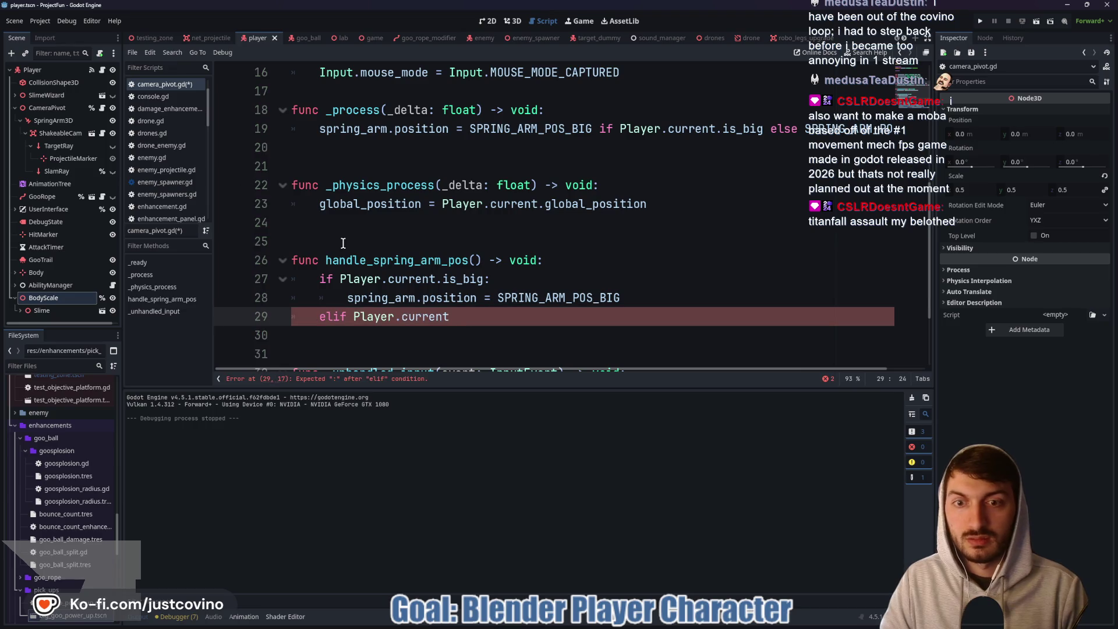
{"action": "type", "text": "."}
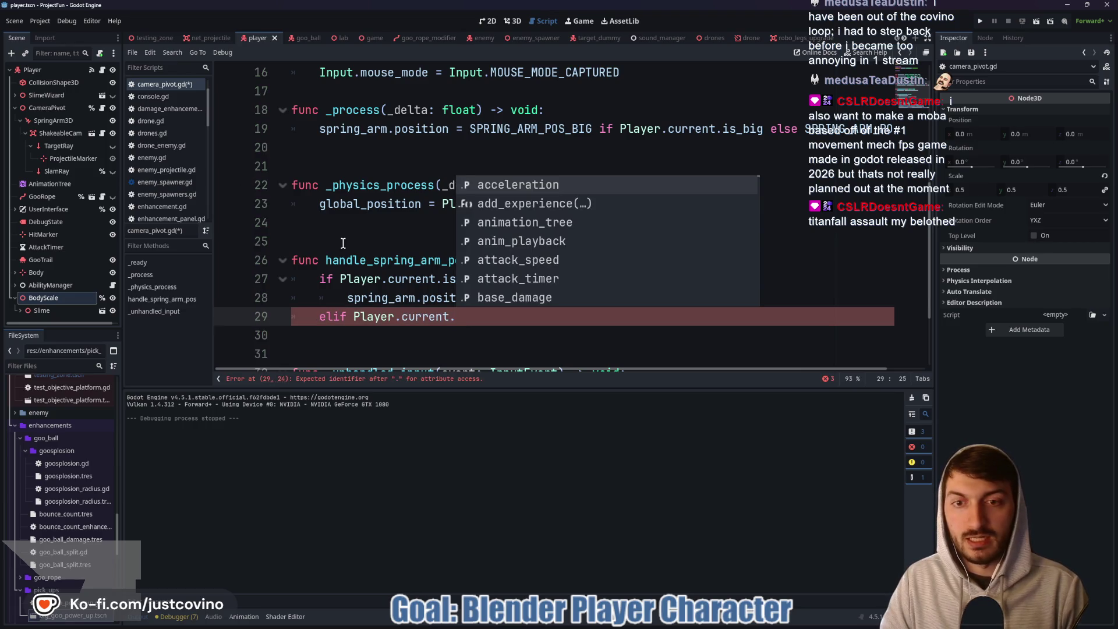
{"action": "type", "text": "is"}
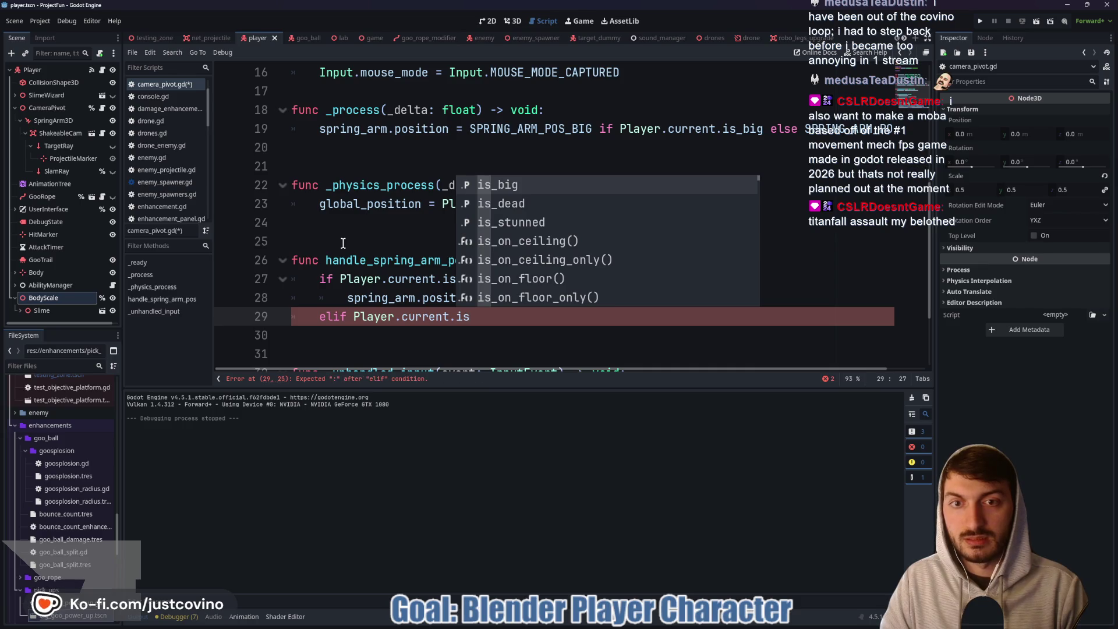
{"action": "key", "text": "BackSpace"}
{"action": "key", "text": "BackSpace"}
{"action": "type", "text": "rob"}
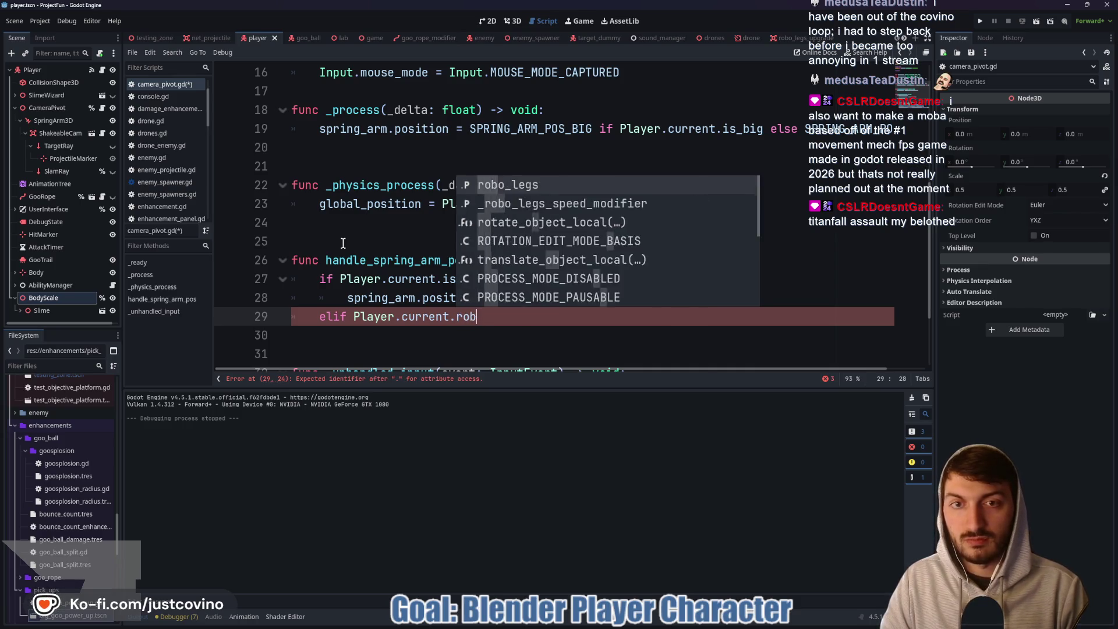
{"action": "key", "text": "Return"}
{"action": "key", "text": "Return"}
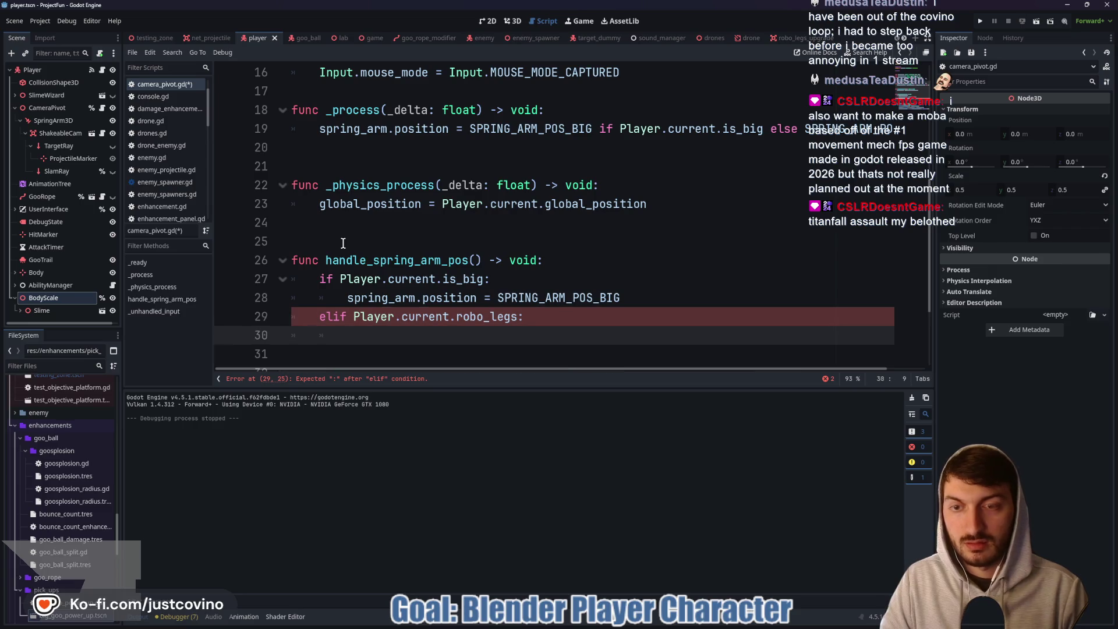
{"action": "type", "text": "spring"}
{"action": "key", "text": "Return"}
{"action": "type", "text": ".po"}
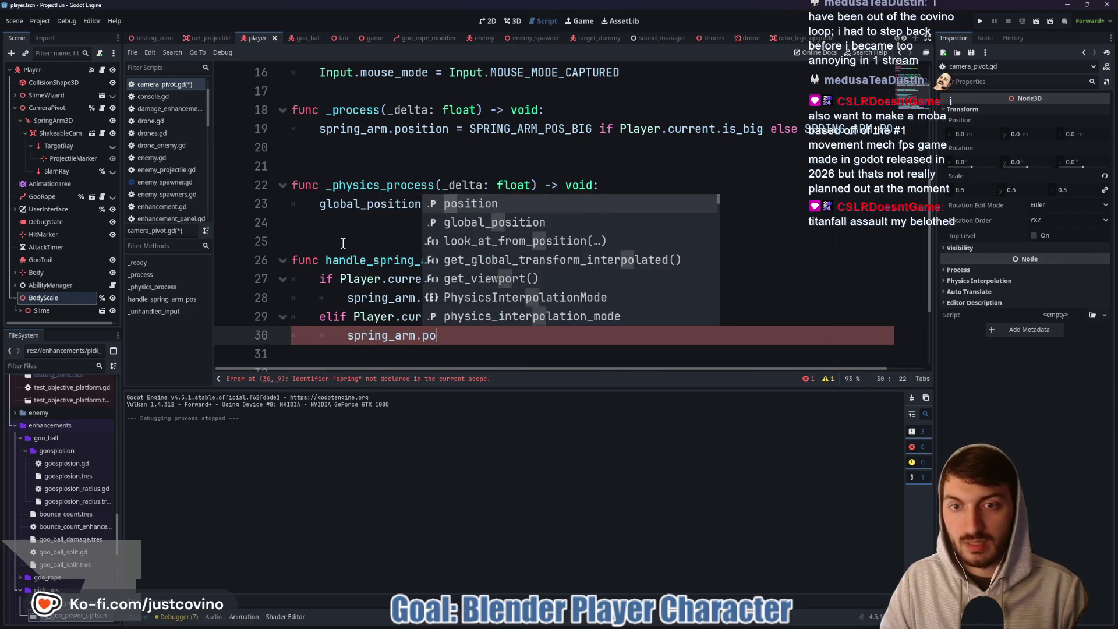
{"action": "type", "text": "sition = "}
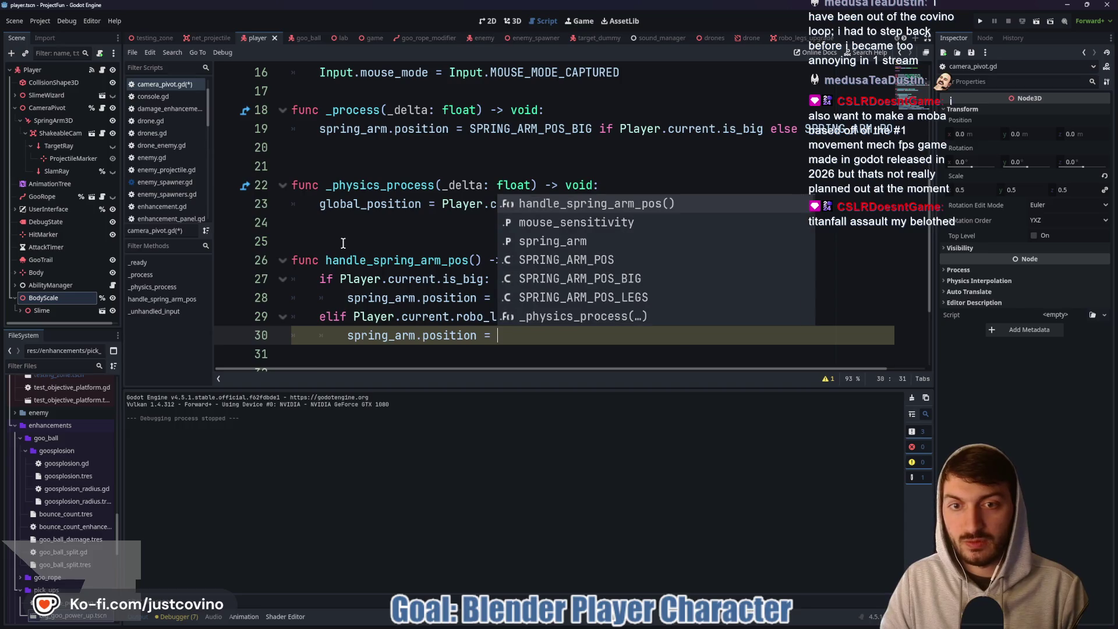
{"action": "type", "text": "SPRIN"}
{"action": "key", "text": "Down"}
{"action": "key", "text": "Down"}
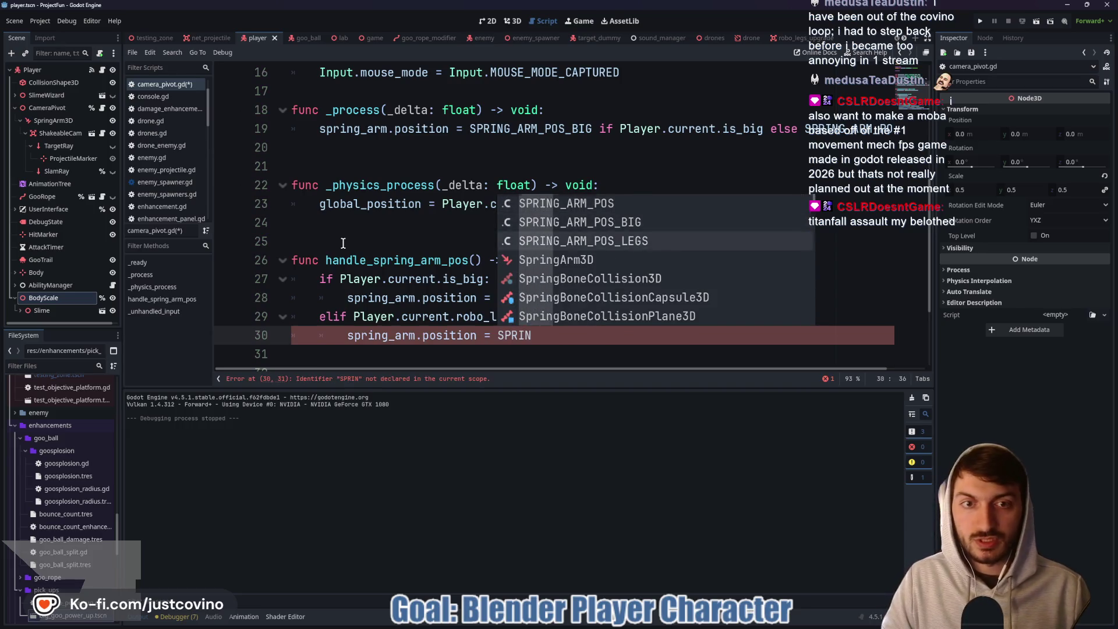
{"action": "key", "text": "Return"}
{"action": "key", "text": "Return"}
Add an else branch setting spring_arm.position = SPRING_ARM_POS.
{"action": "type", "text": "else:"}
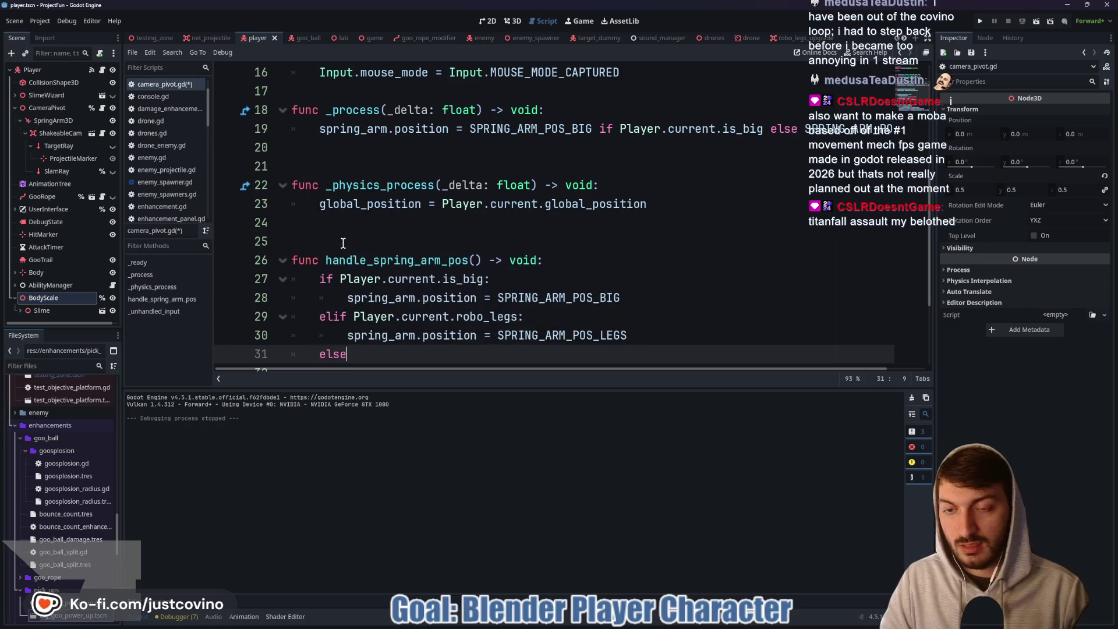
{"action": "key", "text": "Return"}
{"action": "type", "text": "spring"}
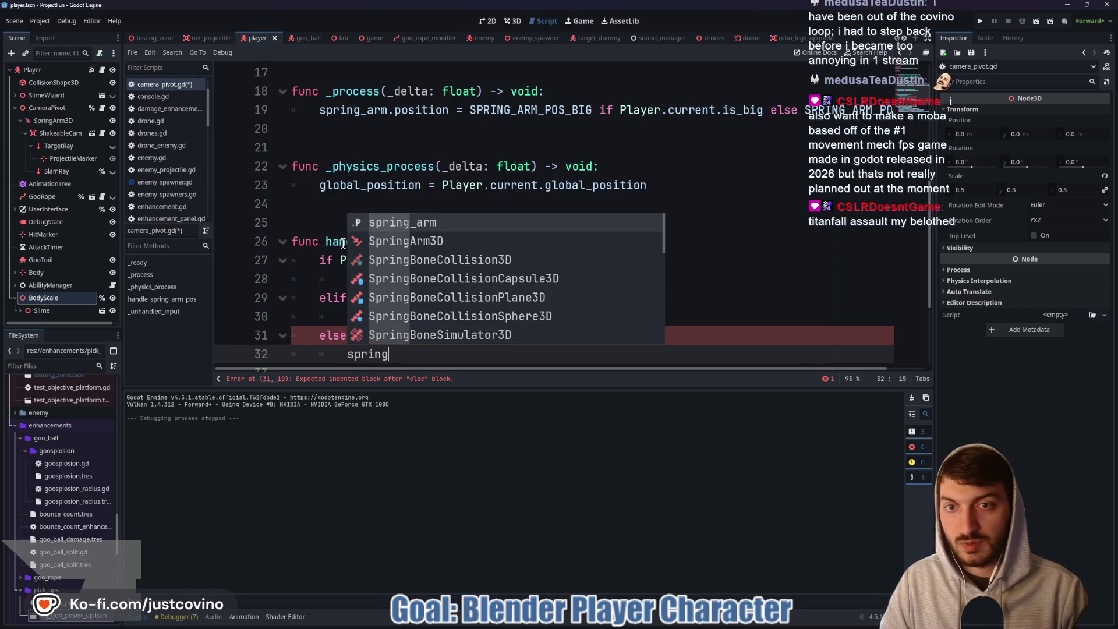
{"action": "key", "text": "Return"}
{"action": "type", "text": "/"}
{"action": "key", "text": "BackSpace"}
{"action": "type", "text": ".posit"}
{"action": "key", "text": "Return"}
{"action": "type", "text": "SPRING_ARM_POS"}
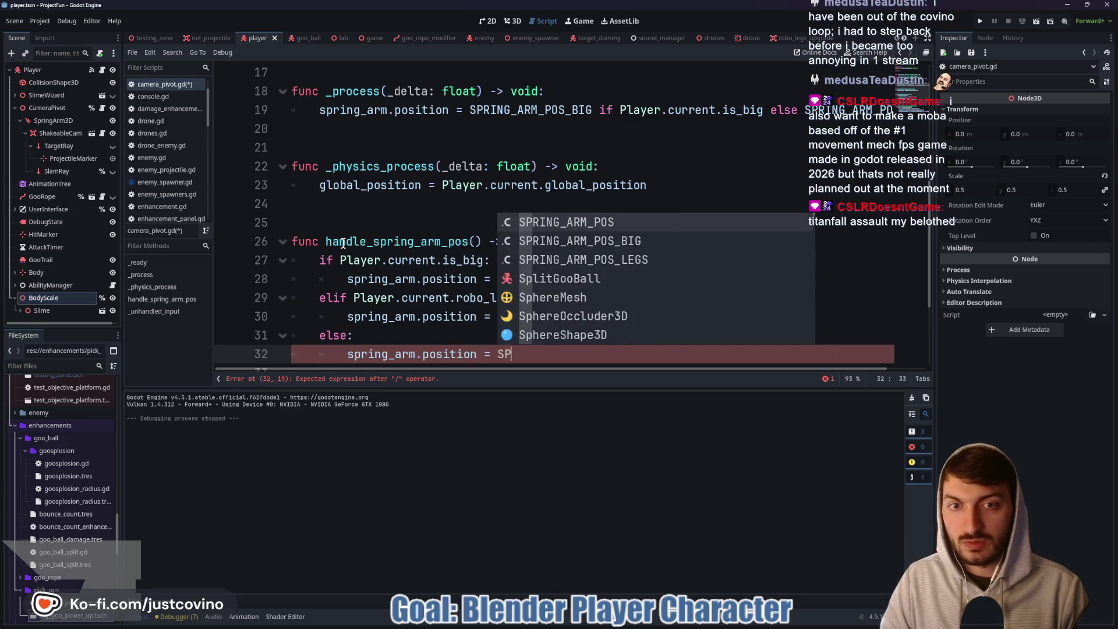
Replace the old spring-arm line in _process with handle_spring_arm_pos() and save.
{"action": "scroll", "coordinate": [442, 186], "scroll_direction": "up", "scroll_amount": 2}
{"action": "mouse_move", "coordinate": [318, 223]}
{"action": "left_mouse_down"}
{"action": "mouse_move", "coordinate": [774, 236]}
{"action": "mouse_move", "coordinate": [902, 226]}
{"action": "left_mouse_up"}
{"action": "key", "text": "BackSpace"}
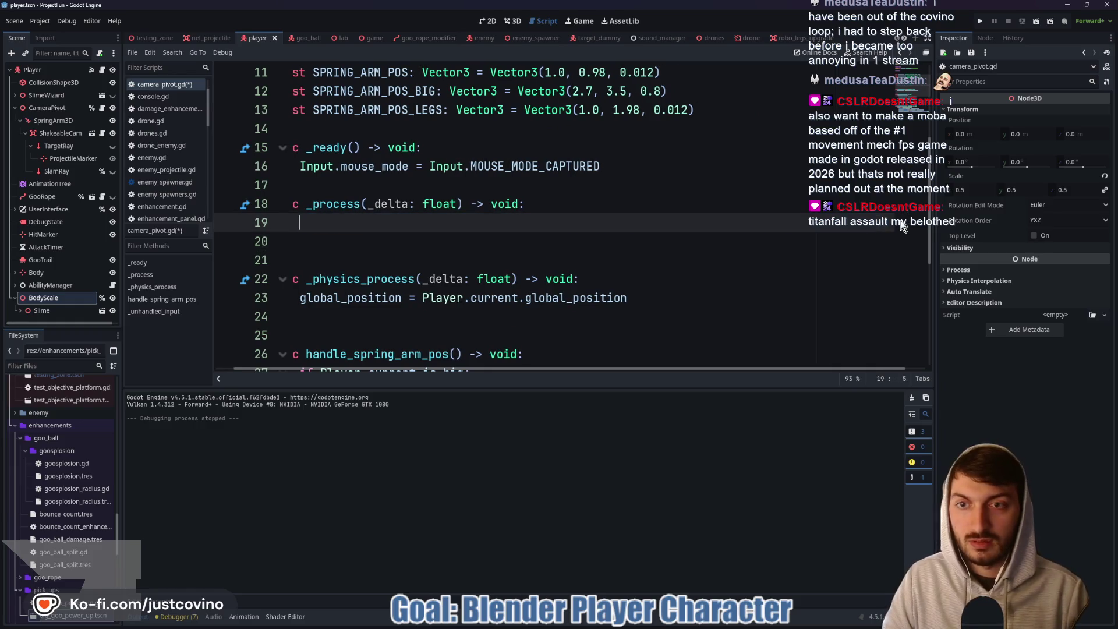
{"action": "type", "text": "h"}
{"action": "key", "text": "Return"}
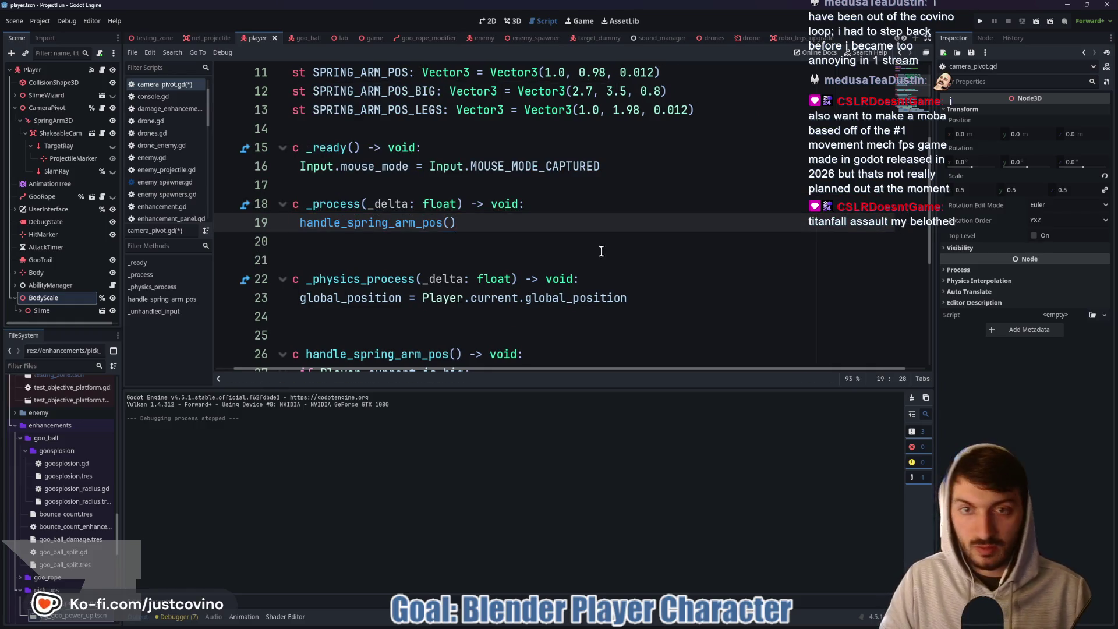
{"action": "key", "text": "ctrl+s"}
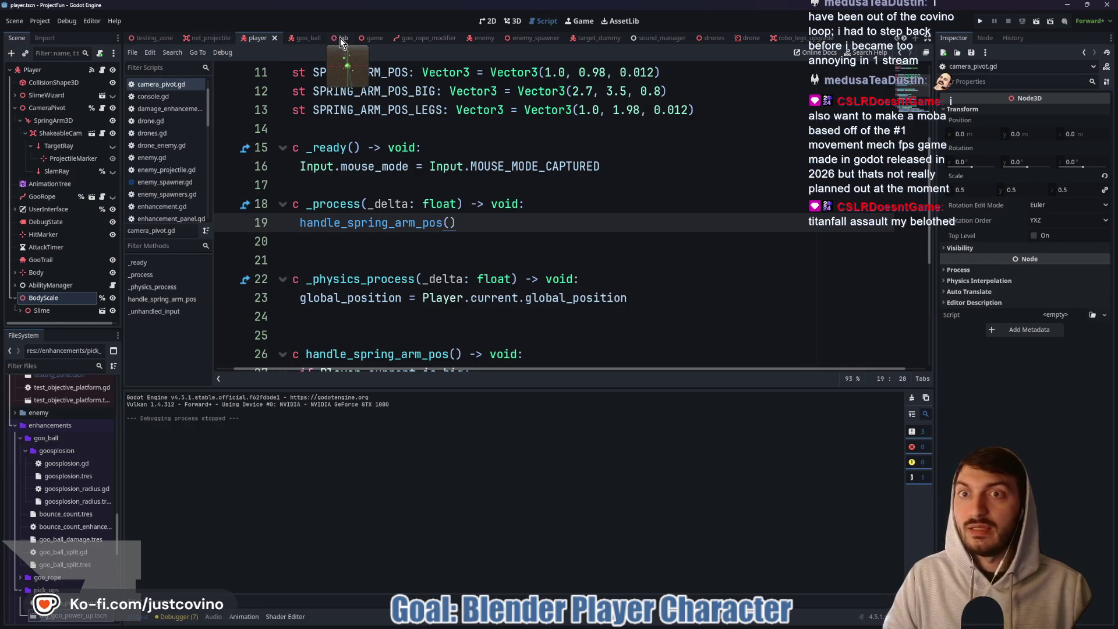
{"action": "left_click", "coordinate": [337, 38]}
Run the scene, close the game window, relaunch the project with F5, and start from the title menu.
{"action": "key", "text": "F6"}
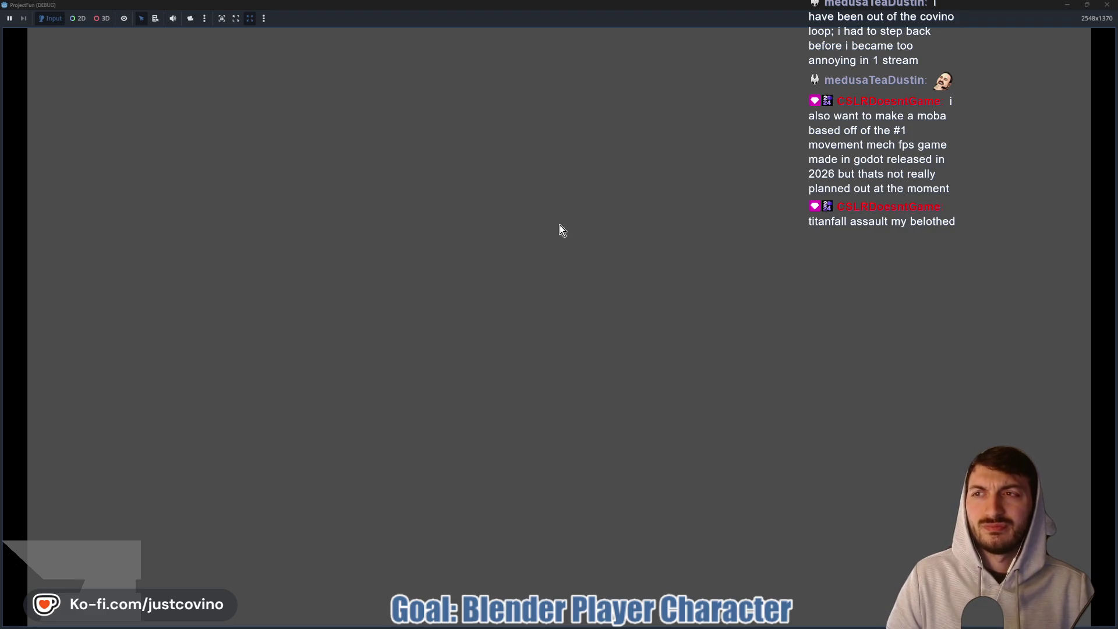
{"action": "left_click", "coordinate": [1107, 5]}
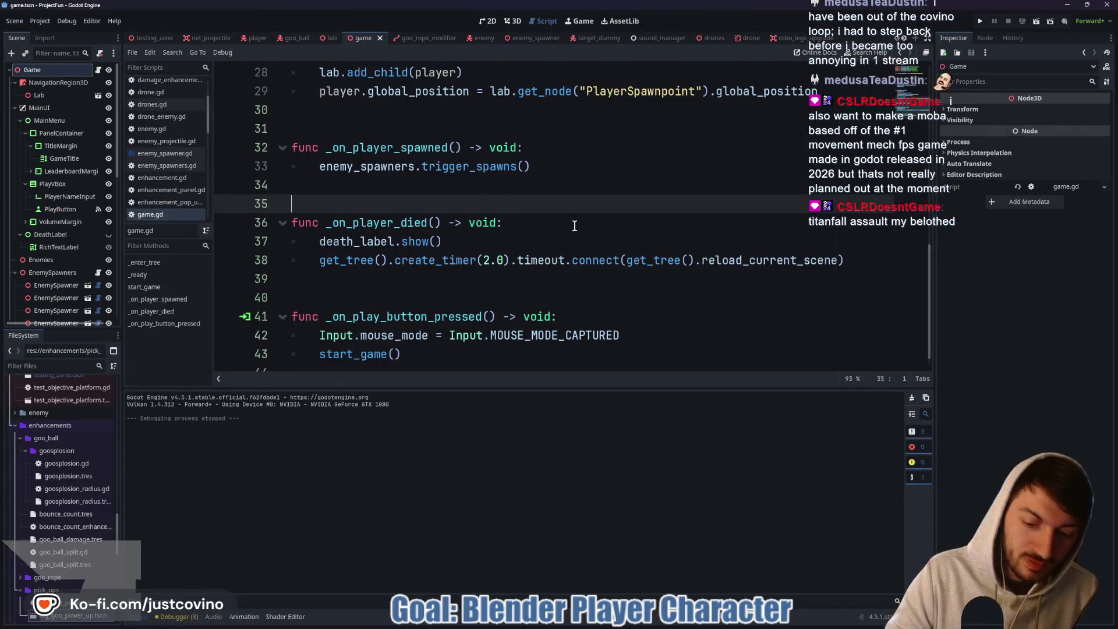
{"action": "key", "text": "F5"}
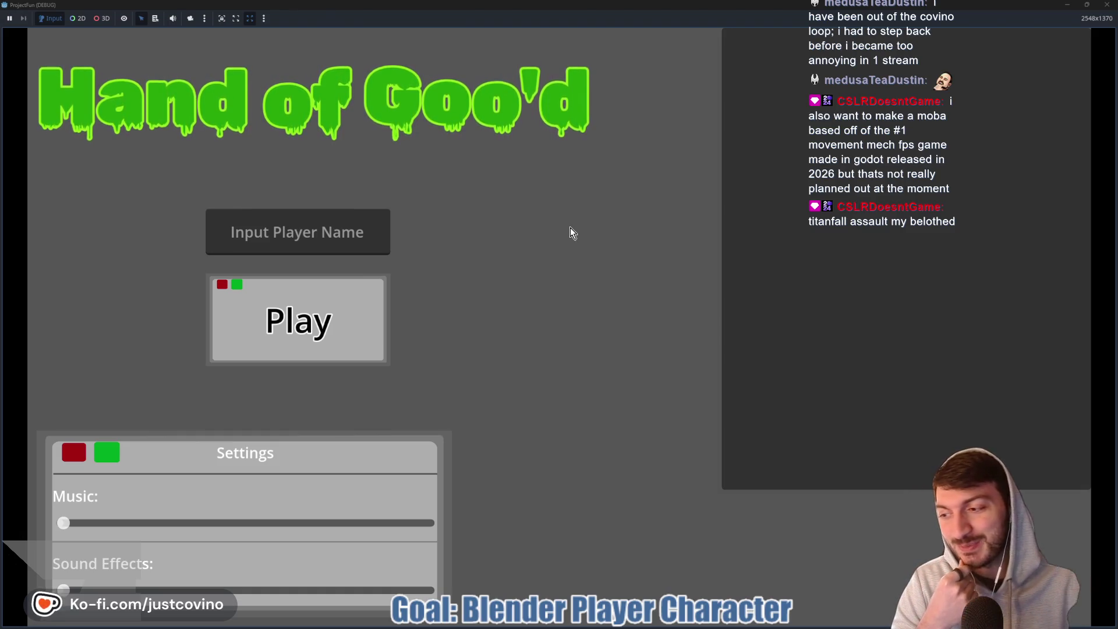
{"action": "left_click", "coordinate": [363, 324]}
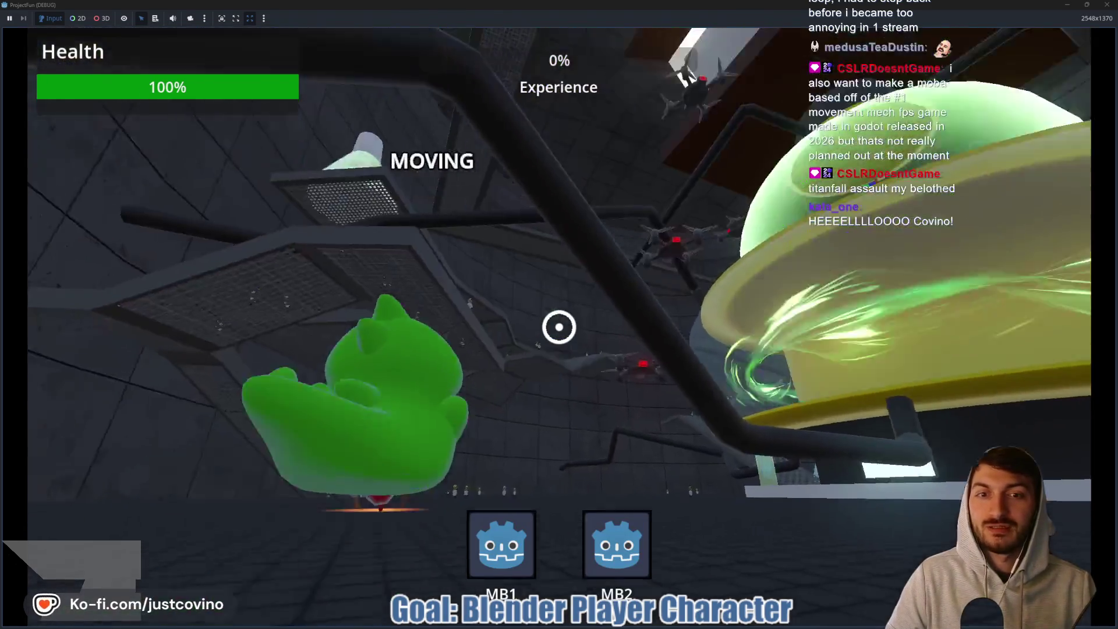
Grapple, swing, slam and move the slime, choosing the Goo Ball upgrade mid-round.
{"action": "left_click", "coordinate": [559, 327]}
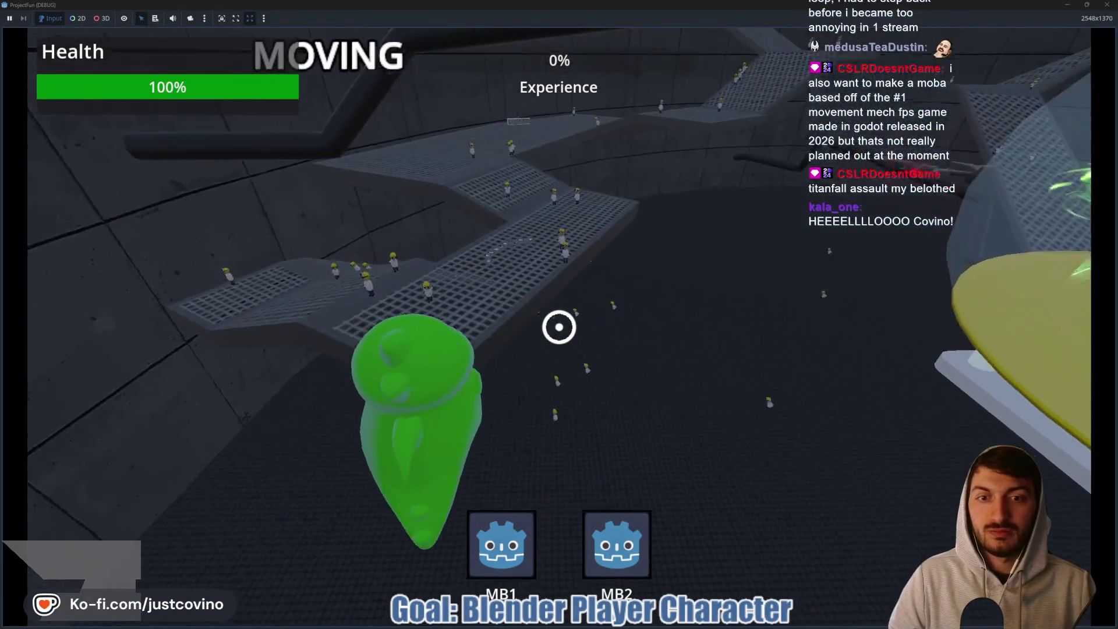
{"action": "left_click", "coordinate": [559, 327]}
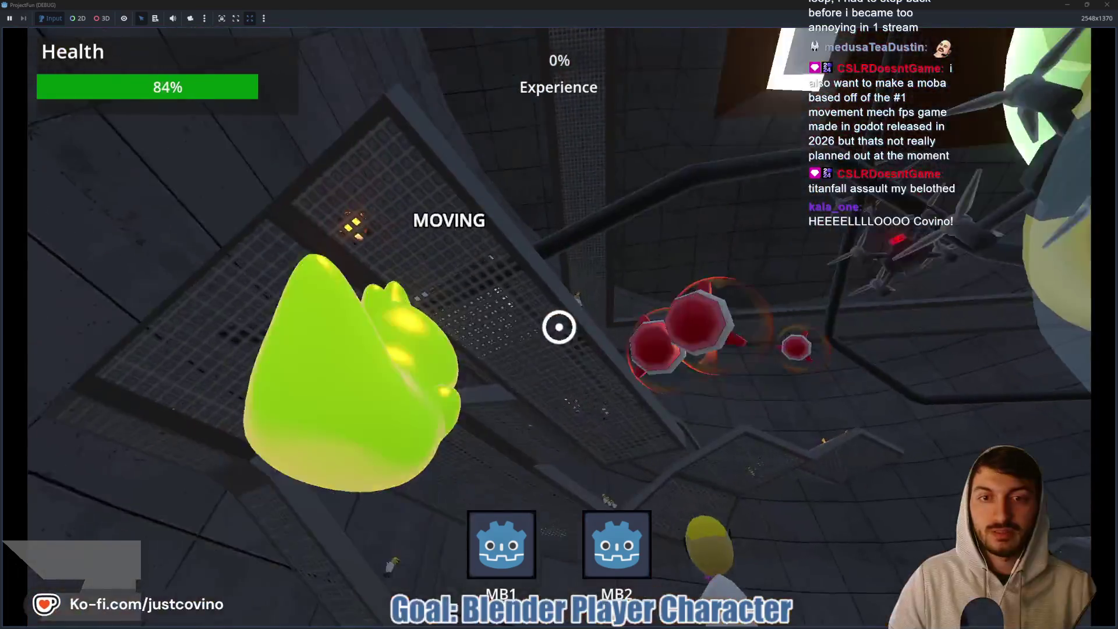
{"action": "left_click", "coordinate": [559, 326]}
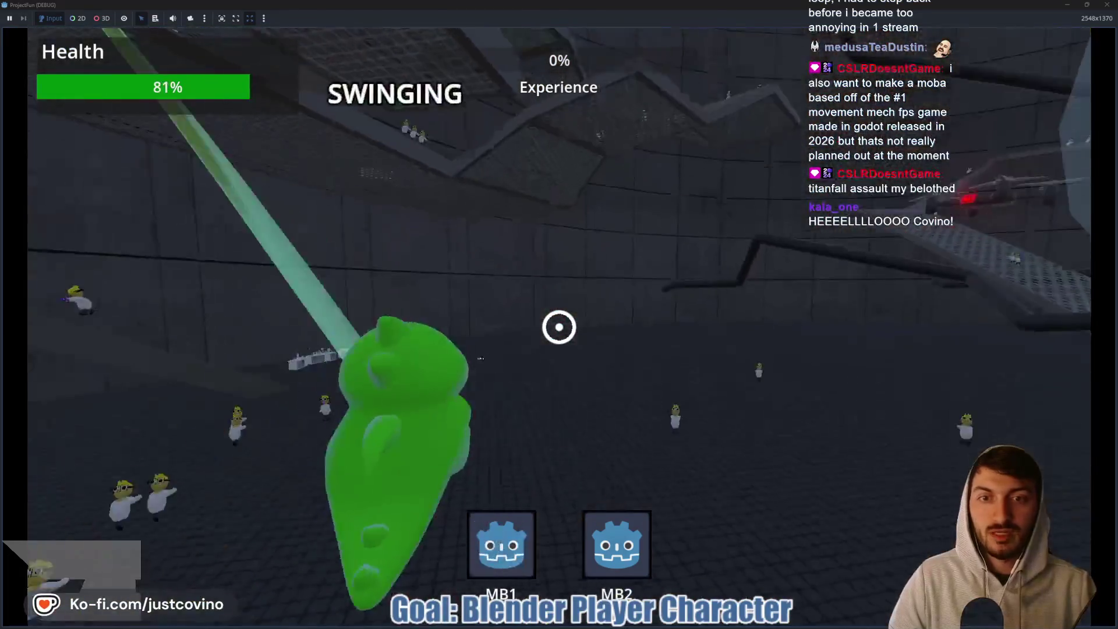
{"action": "key", "text": "ctrl"}
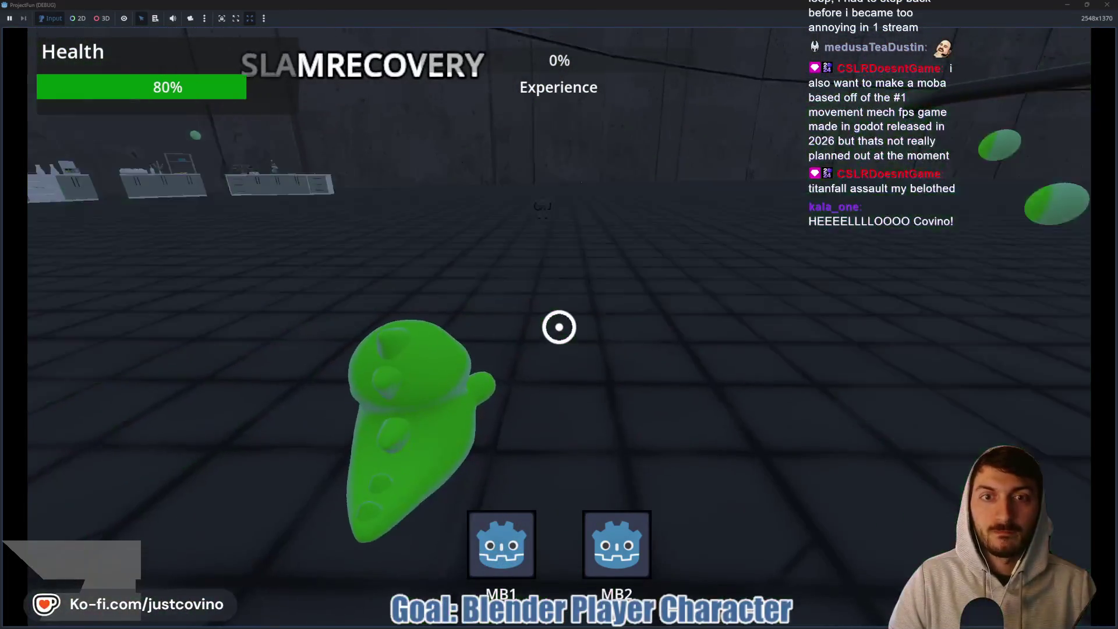
{"action": "key", "text": "w"}
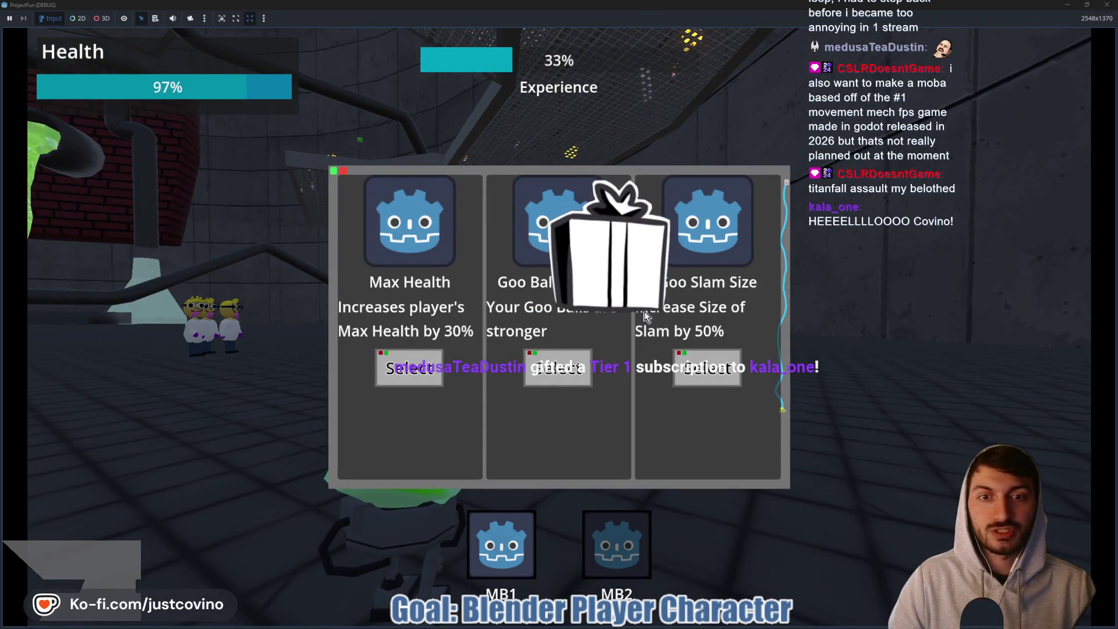
{"action": "left_click", "coordinate": [558, 378]}
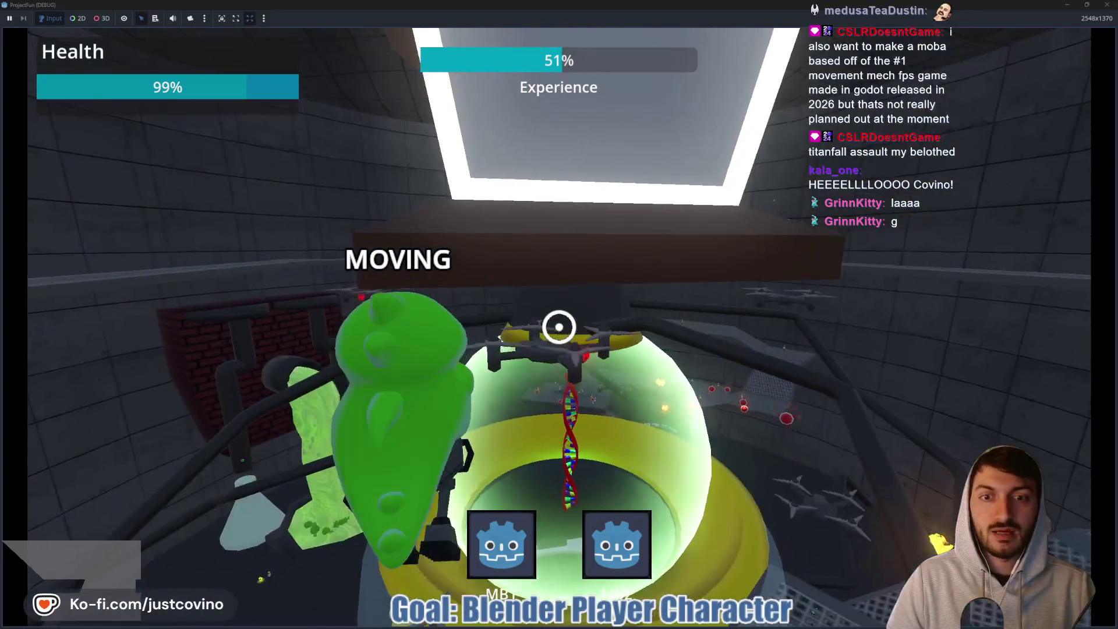
{"action": "left_click", "coordinate": [559, 327]}
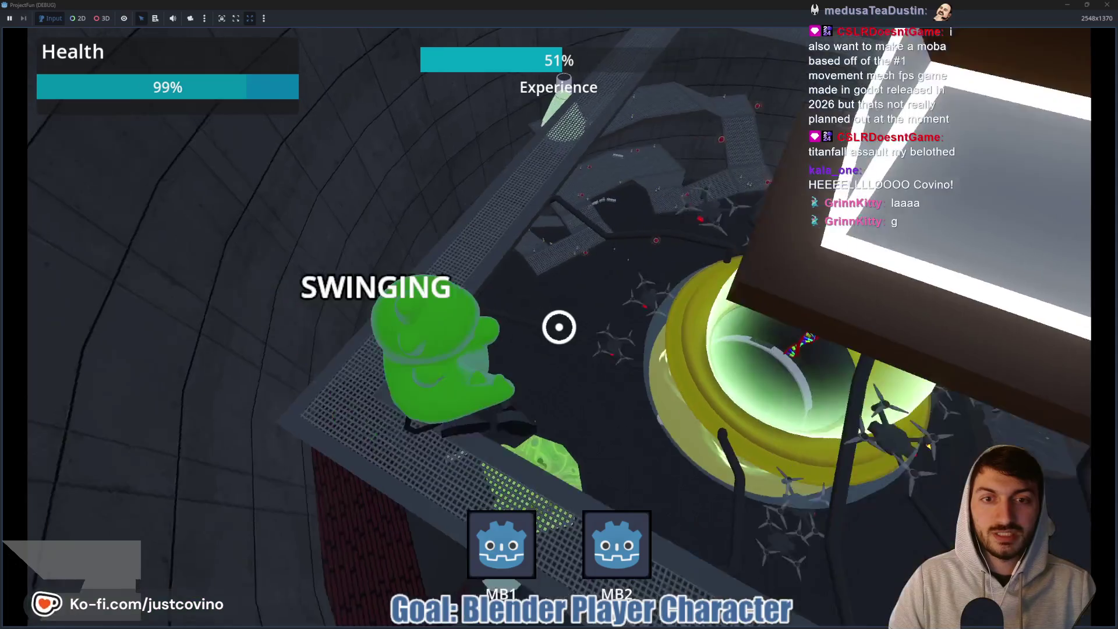
{"action": "key", "text": "ctrl"}
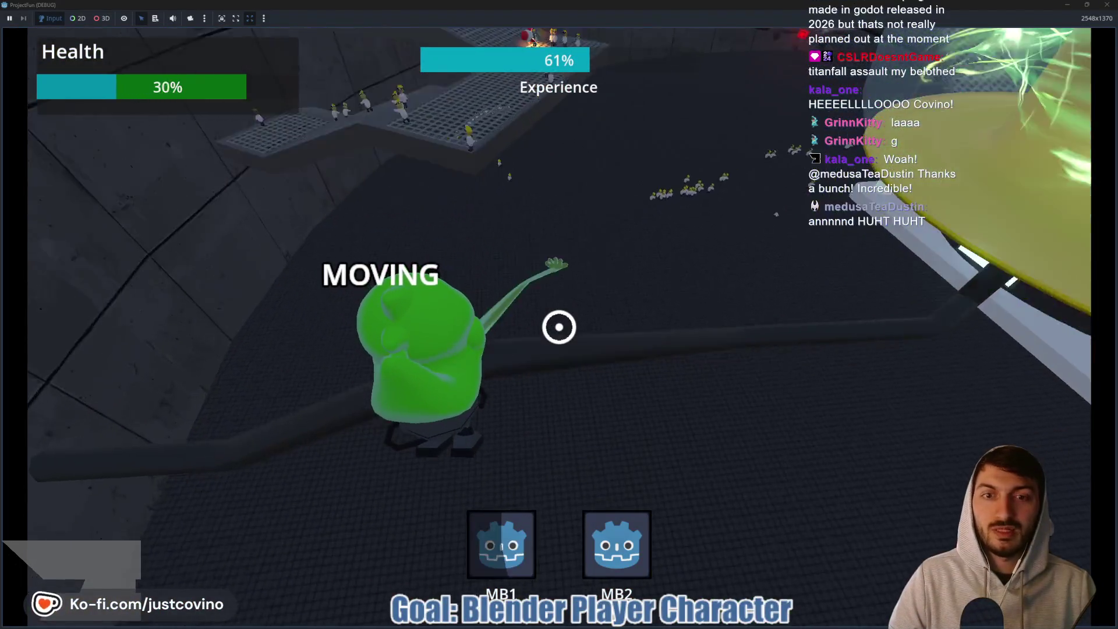
{"action": "key", "text": "ctrl"}
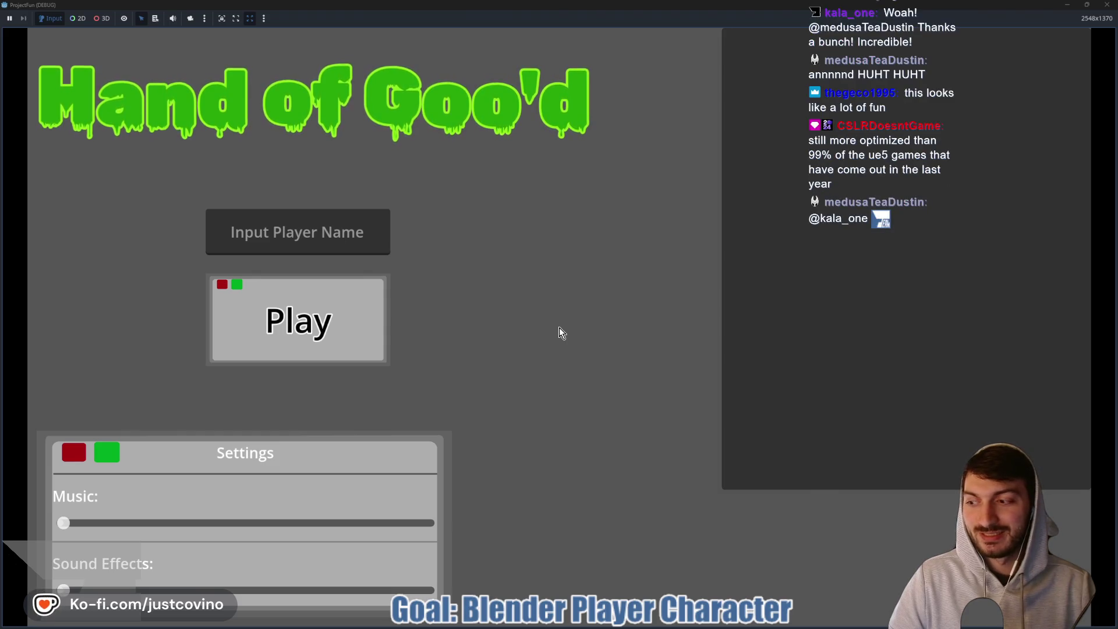
Restore the game window size and stop the running project with F8.
{"action": "left_click", "coordinate": [1090, 9]}
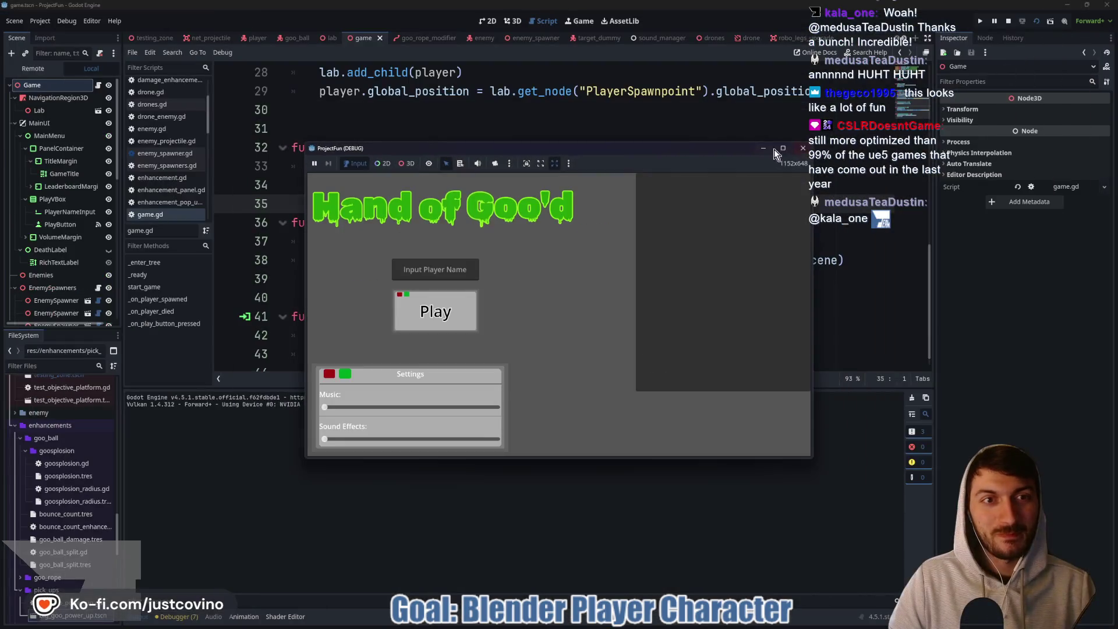
{"action": "key", "text": "F8"}
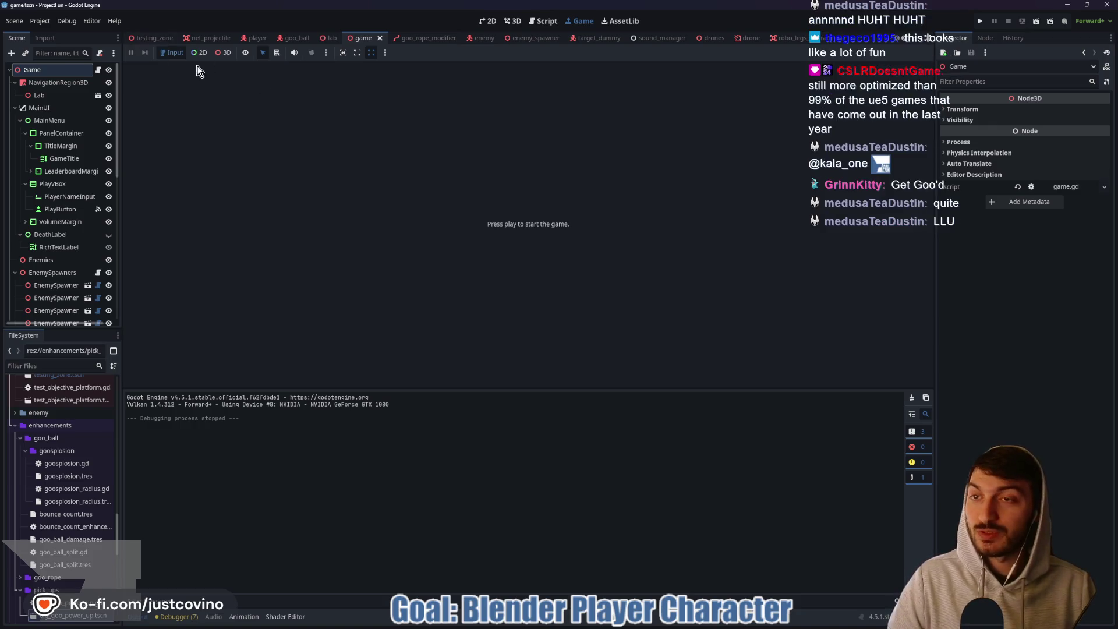
{"action": "left_click", "coordinate": [603, 625]}
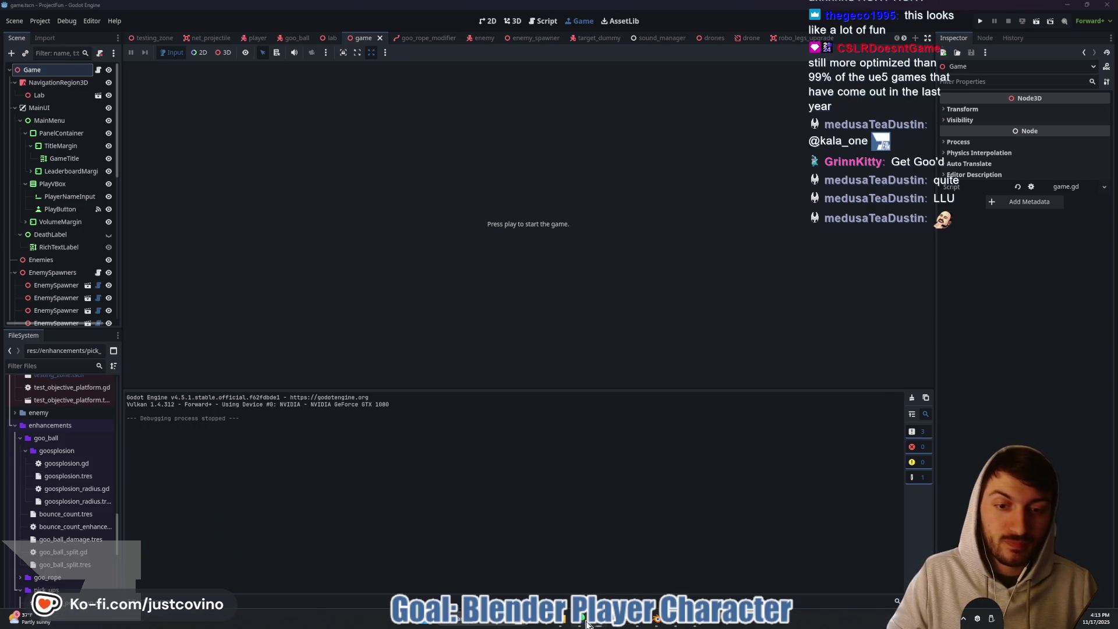
Create an 'Optimize Game' card under Not started on the TODO board.
{"action": "left_click", "coordinate": [319, 464]}
{"action": "type", "text": "o"}
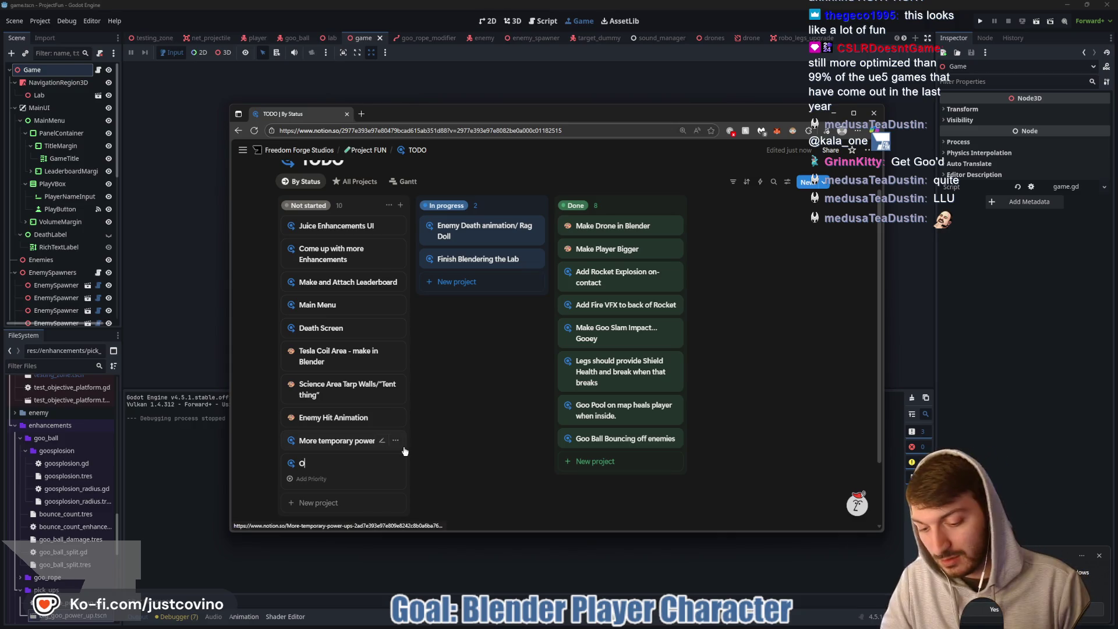
{"action": "type", "text": "ptimize Game"}
{"action": "key", "text": "Return"}
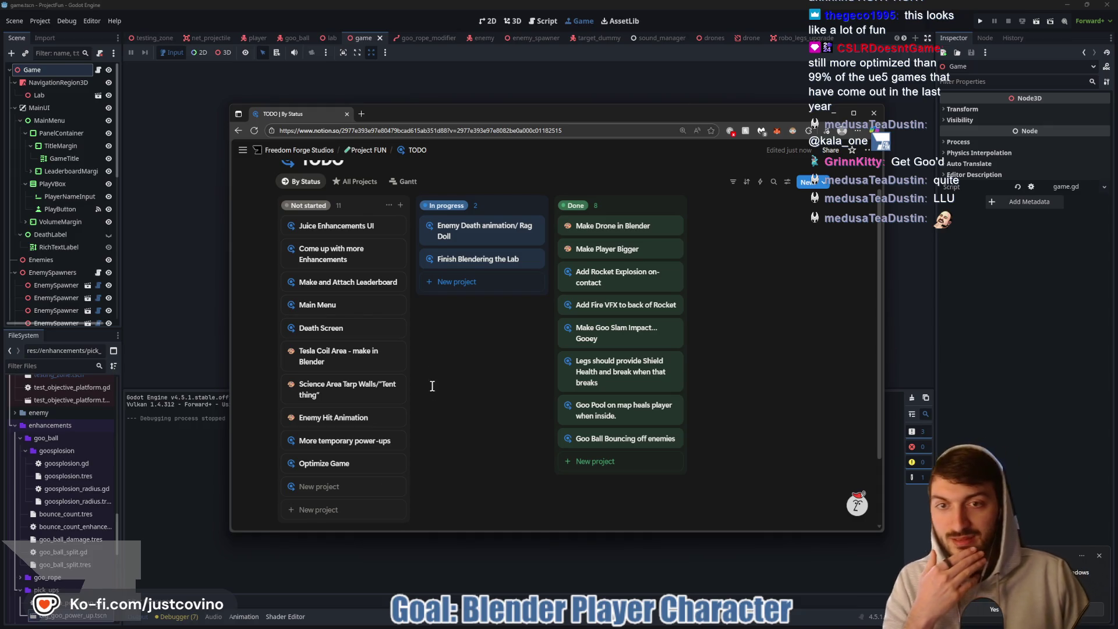
Return to the game scene in Godot and open the Debugger's Profiler tab.
{"action": "left_click", "coordinate": [966, 333]}
{"action": "left_click", "coordinate": [161, 38]}
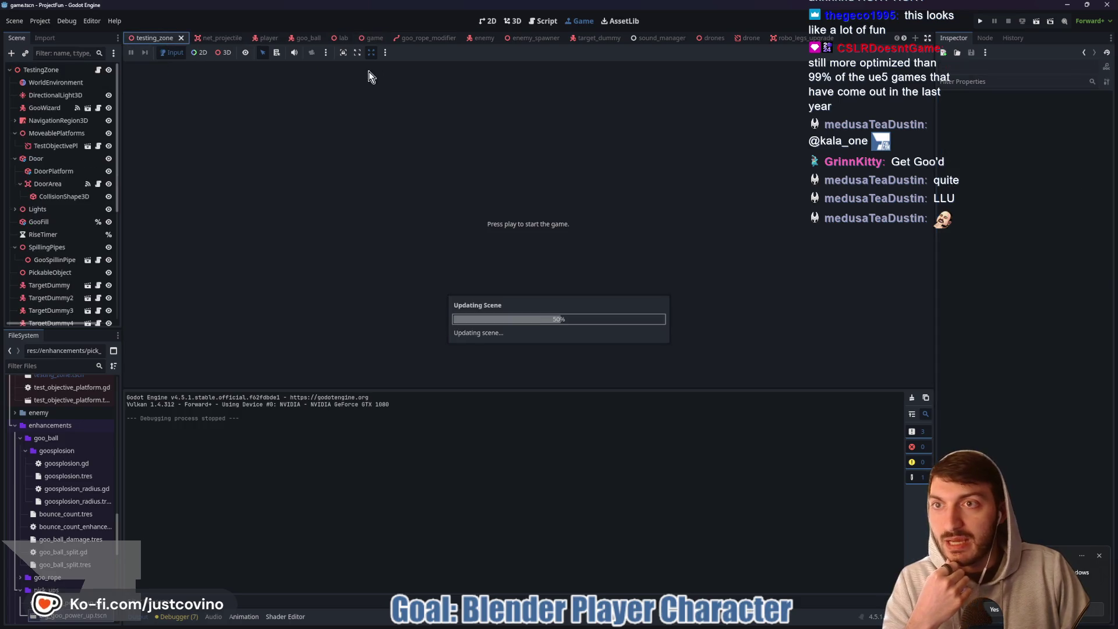
{"action": "left_click", "coordinate": [376, 38]}
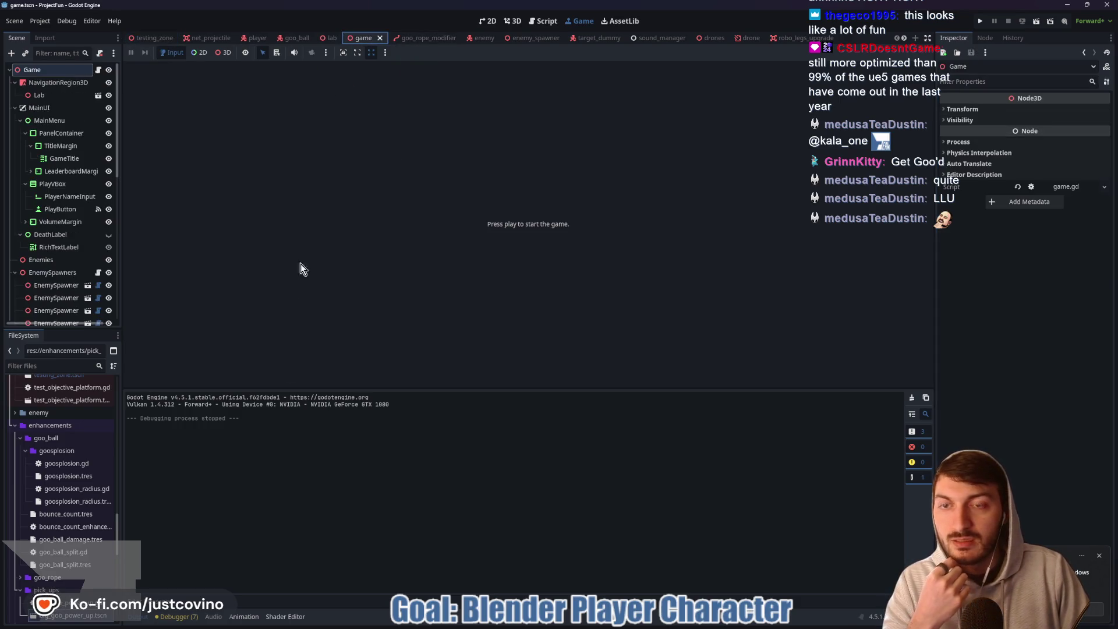
{"action": "left_click", "coordinate": [140, 616]}
{"action": "left_click", "coordinate": [138, 617]}
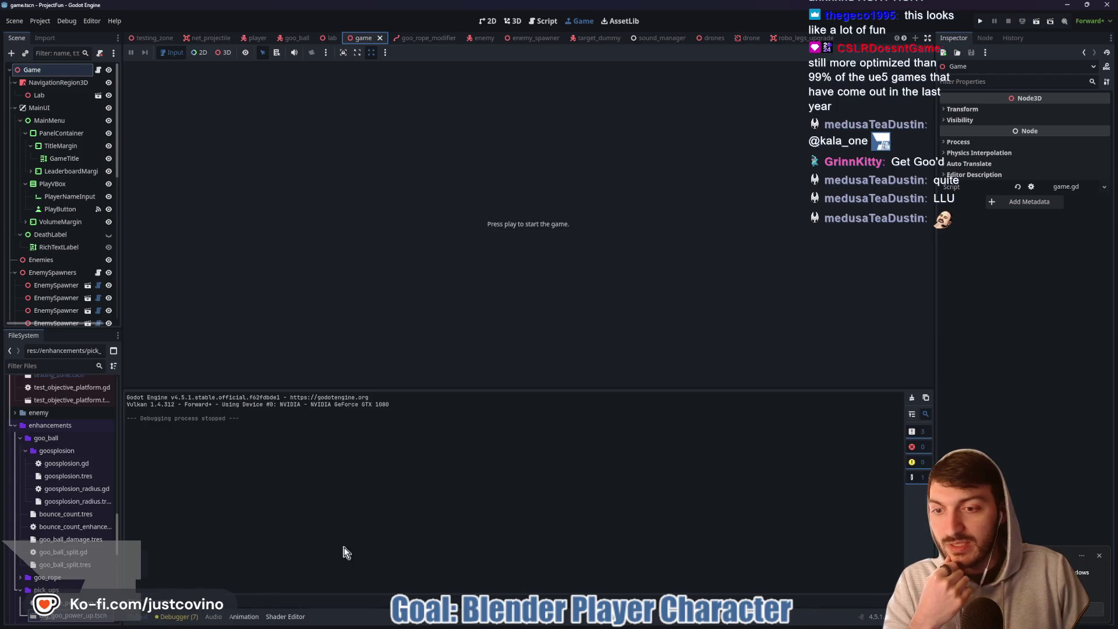
{"action": "left_click", "coordinate": [175, 617]}
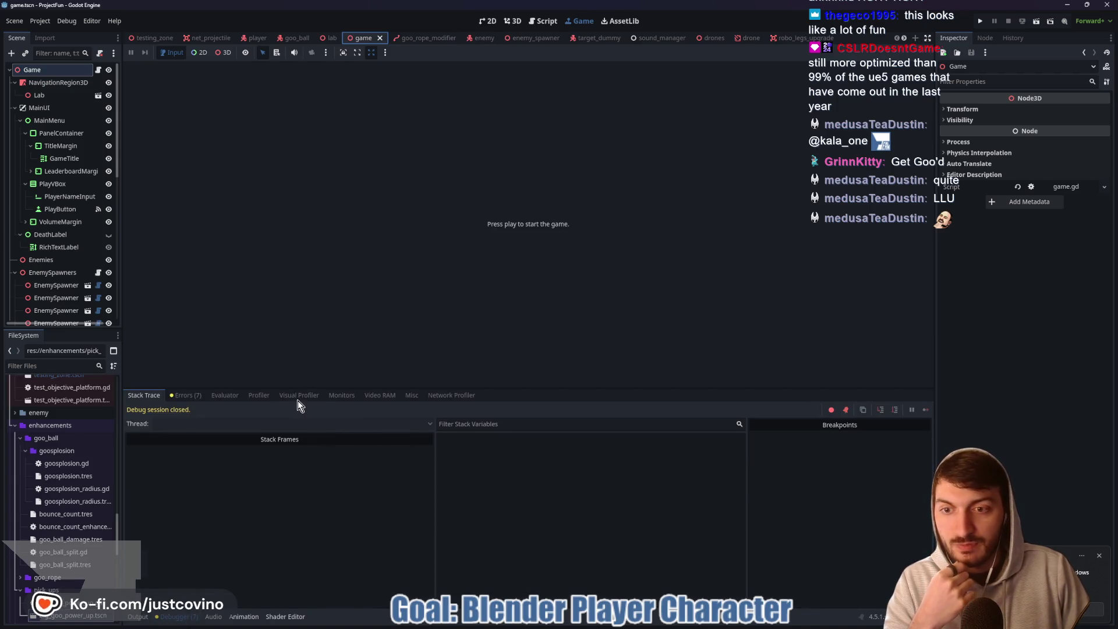
{"action": "left_click", "coordinate": [298, 396]}
{"action": "left_click", "coordinate": [259, 397]}
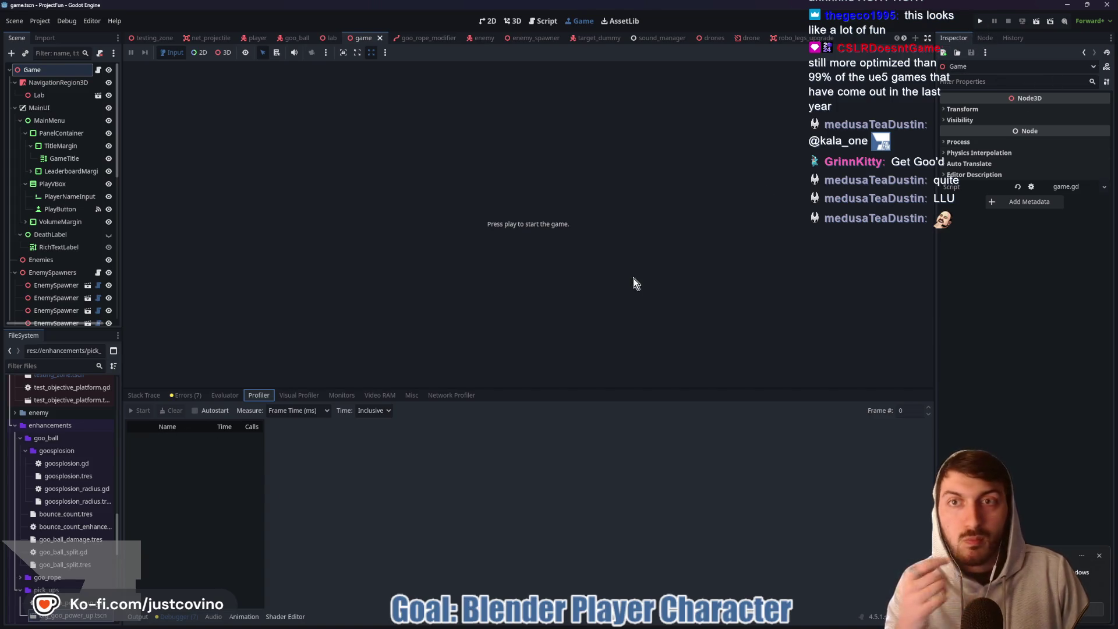
Launch the game with F5, start the profiler, and bring the game window forward fullscreen.
{"action": "key", "text": "F5"}
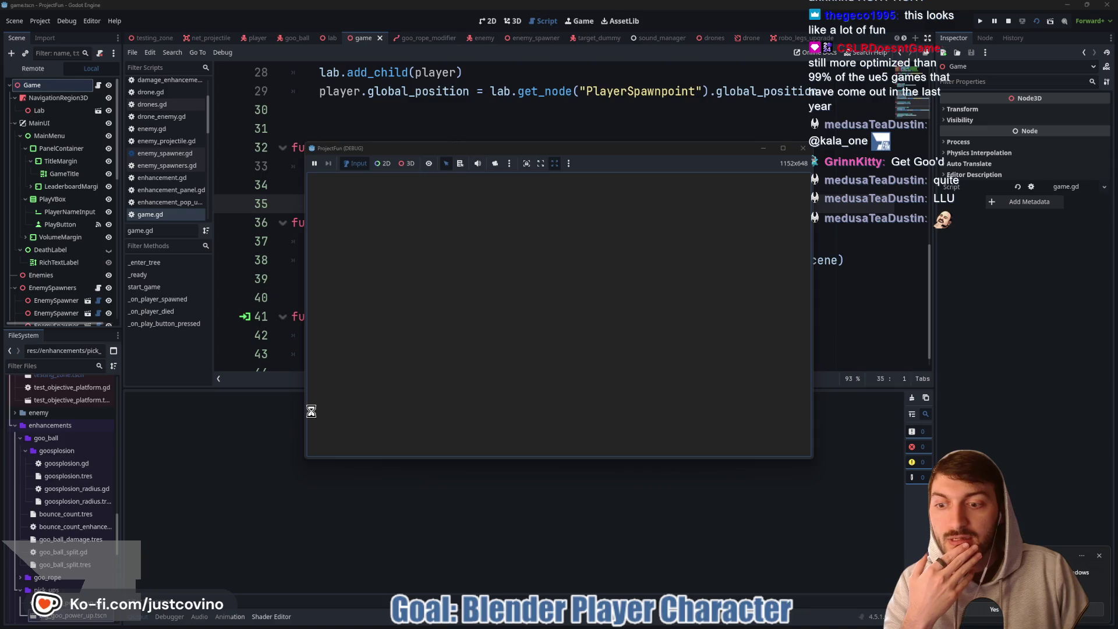
{"action": "left_click", "coordinate": [171, 619]}
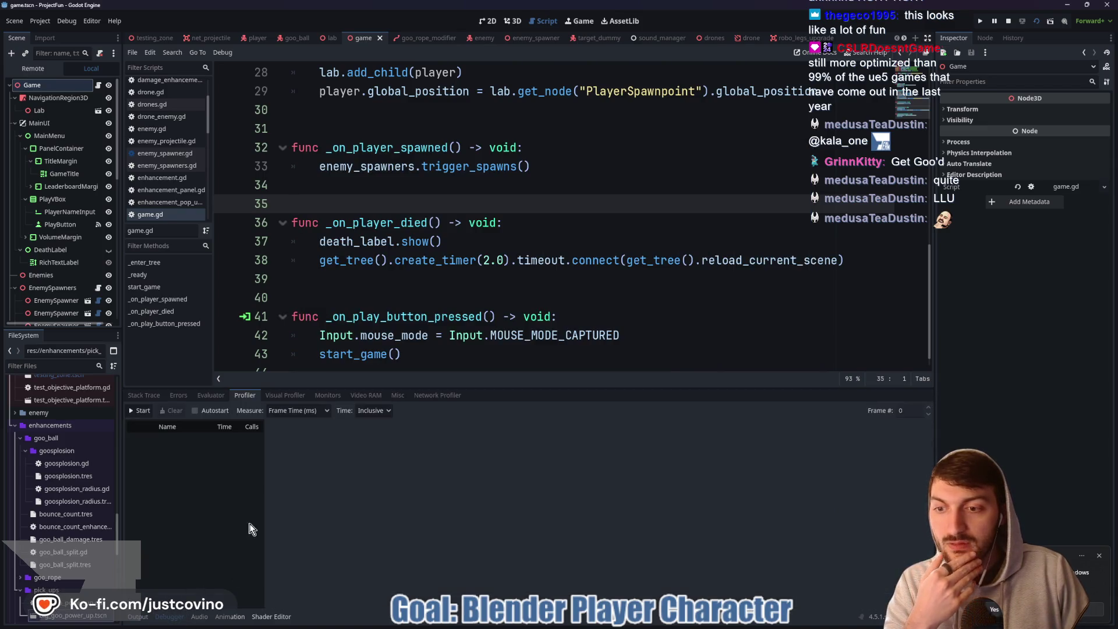
{"action": "left_click", "coordinate": [141, 411]}
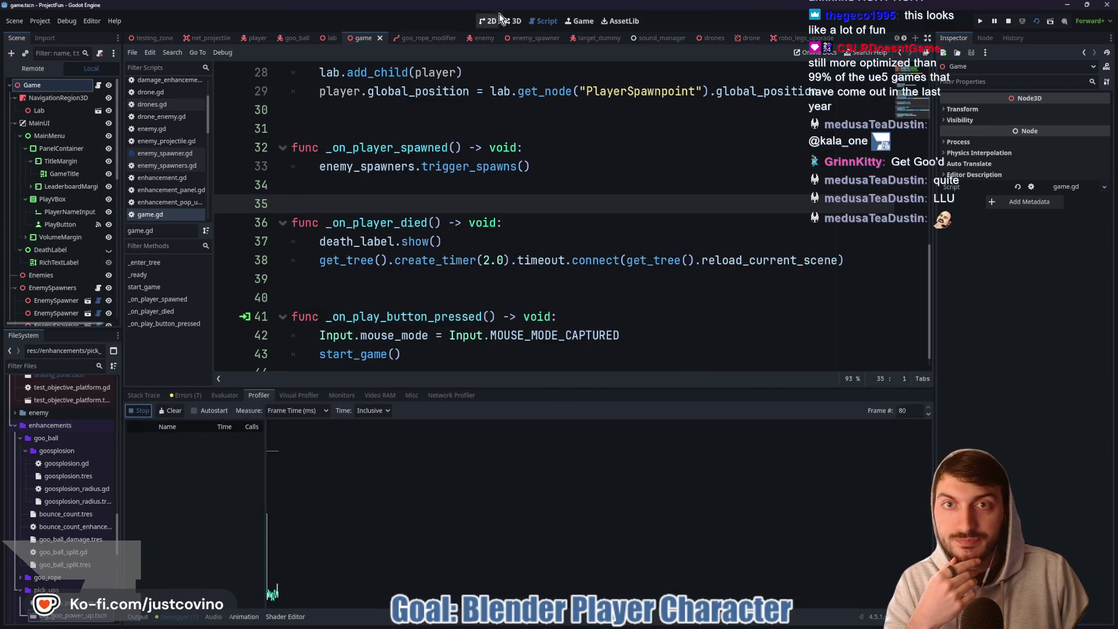
{"action": "left_click", "coordinate": [585, 21]}
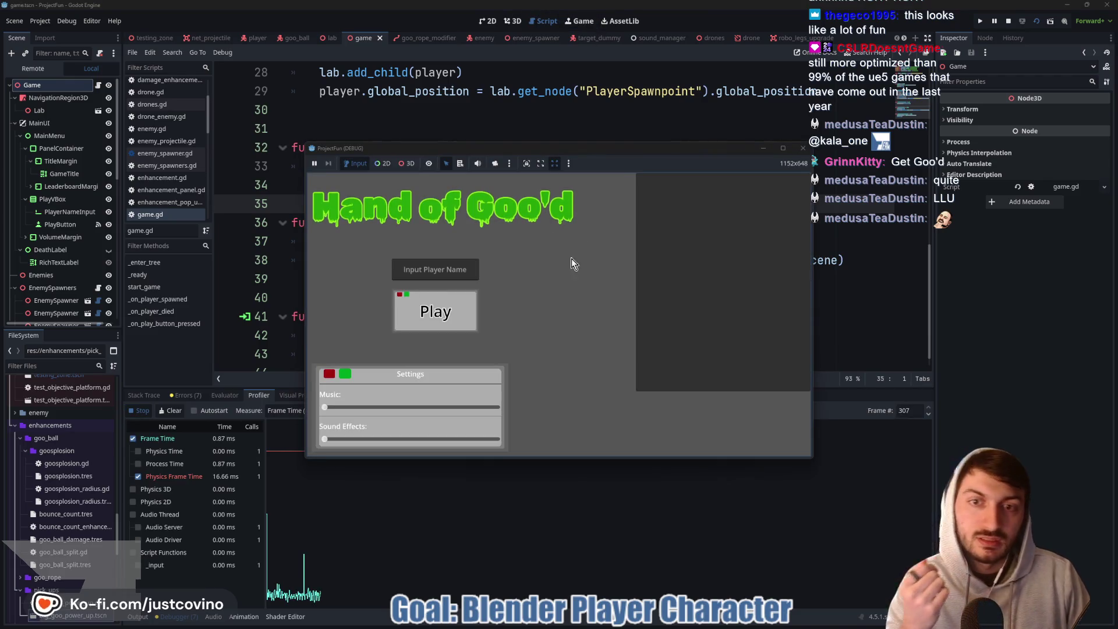
{"action": "mouse_move", "coordinate": [620, 149]}
{"action": "left_mouse_down"}
{"action": "mouse_move", "coordinate": [738, 130]}
{"action": "mouse_move", "coordinate": [646, 1]}
{"action": "left_mouse_up"}
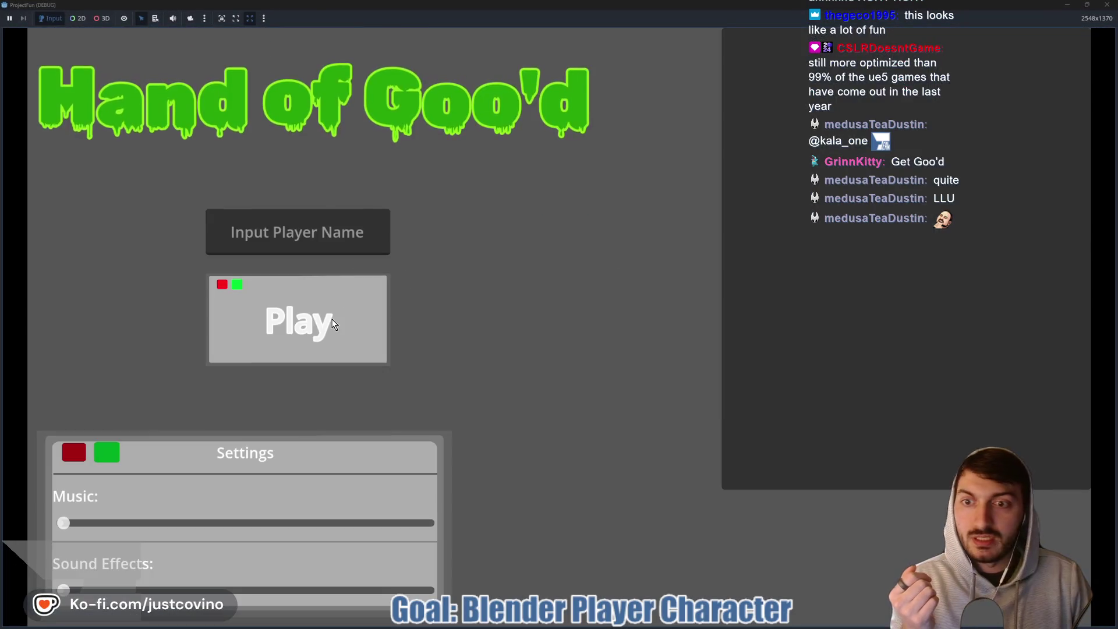
Play a round: swing on grapples, slam down, and fire three blasts at the enemies.
{"action": "left_click", "coordinate": [334, 324]}
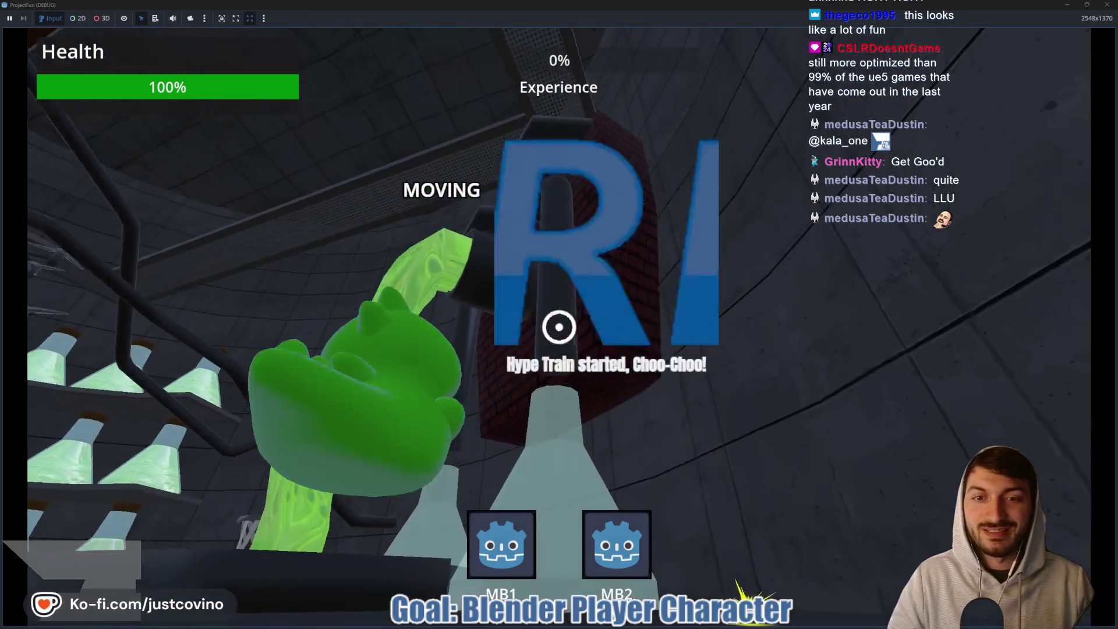
{"action": "left_click", "coordinate": [559, 327]}
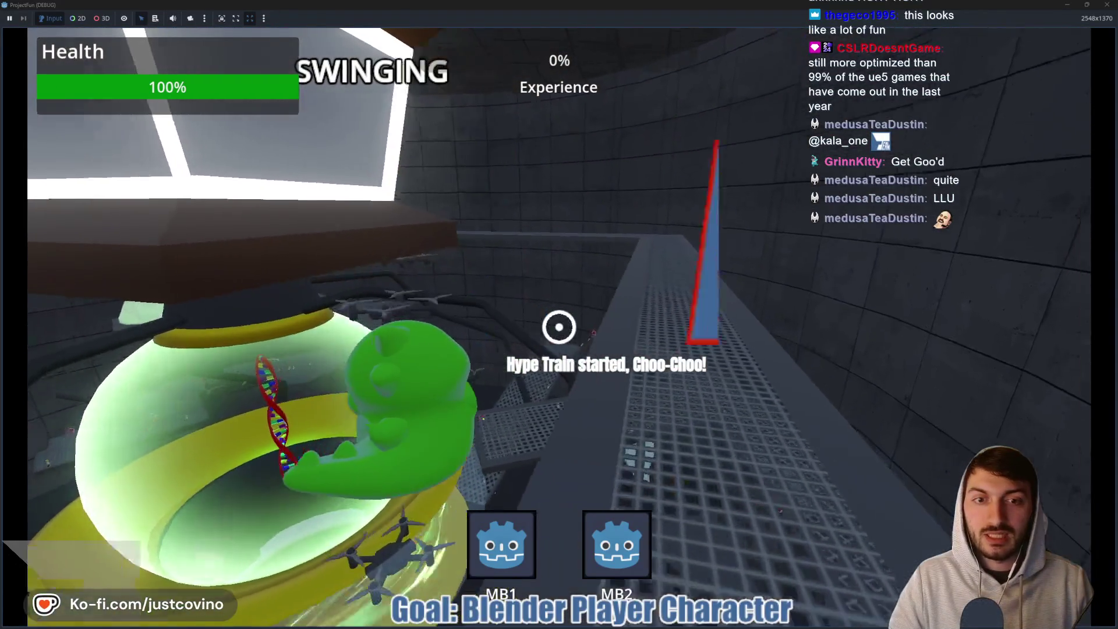
{"action": "left_click", "coordinate": [559, 327]}
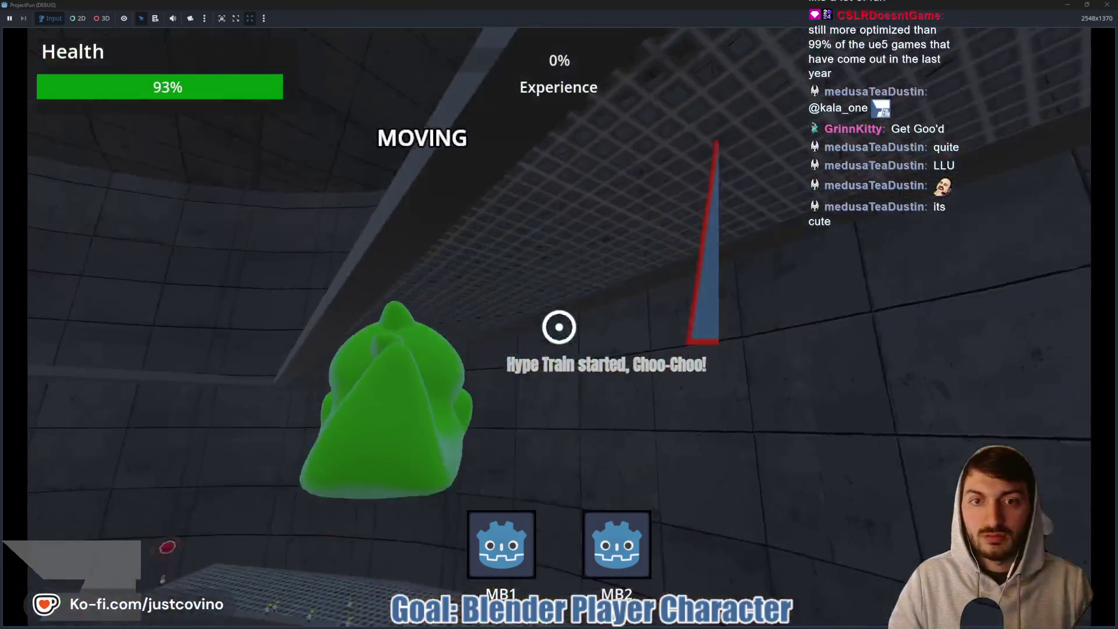
{"action": "left_click", "coordinate": [559, 327]}
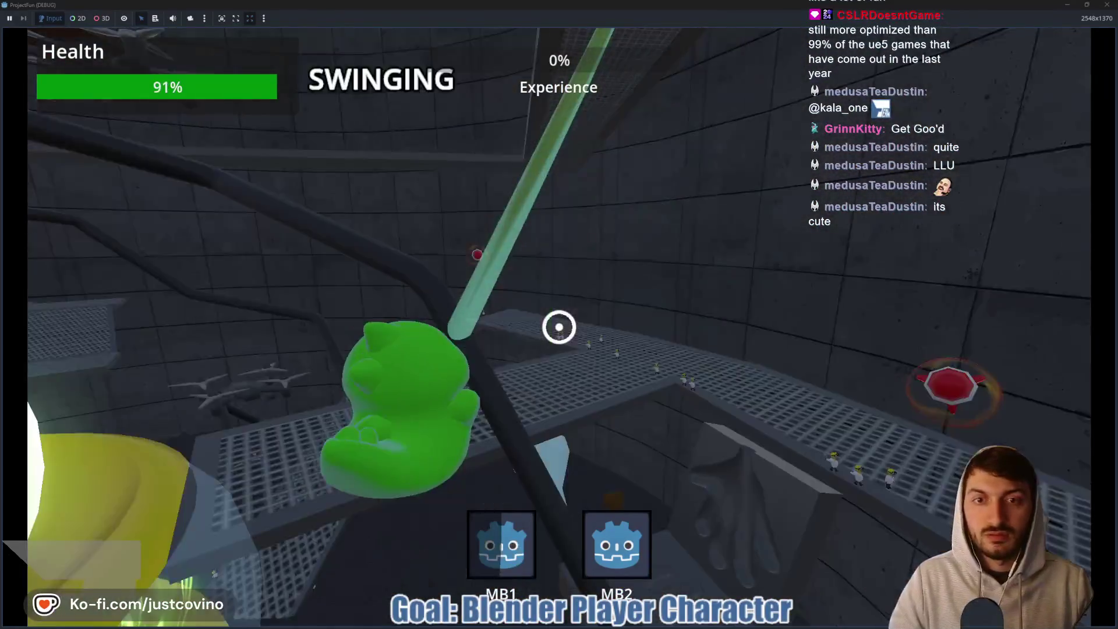
{"action": "key", "text": "ctrl"}
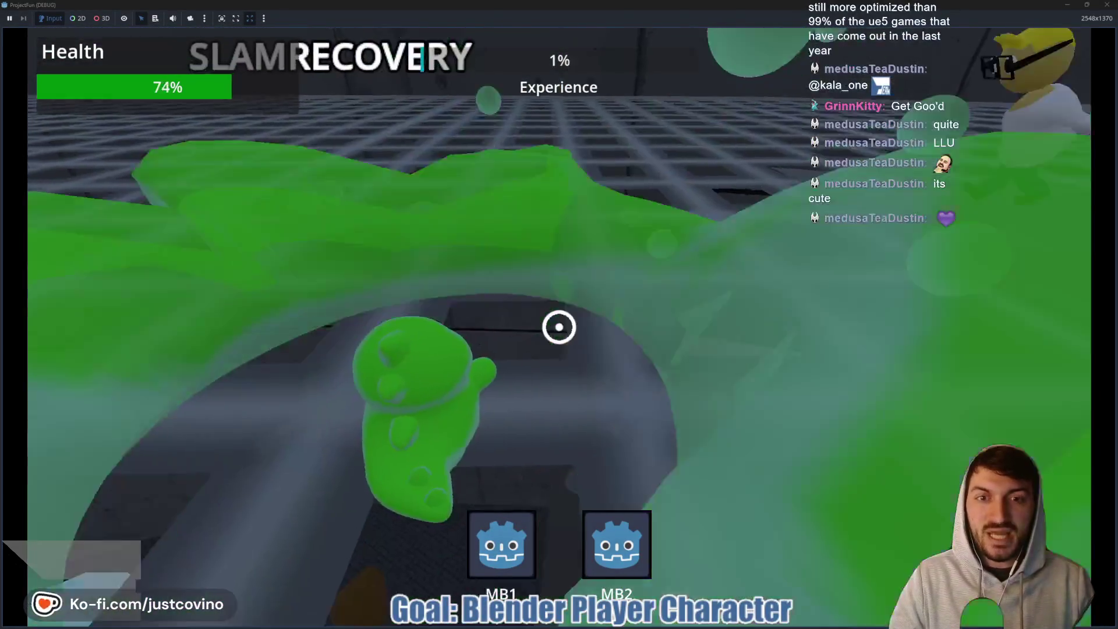
{"action": "right_click", "coordinate": [559, 327]}
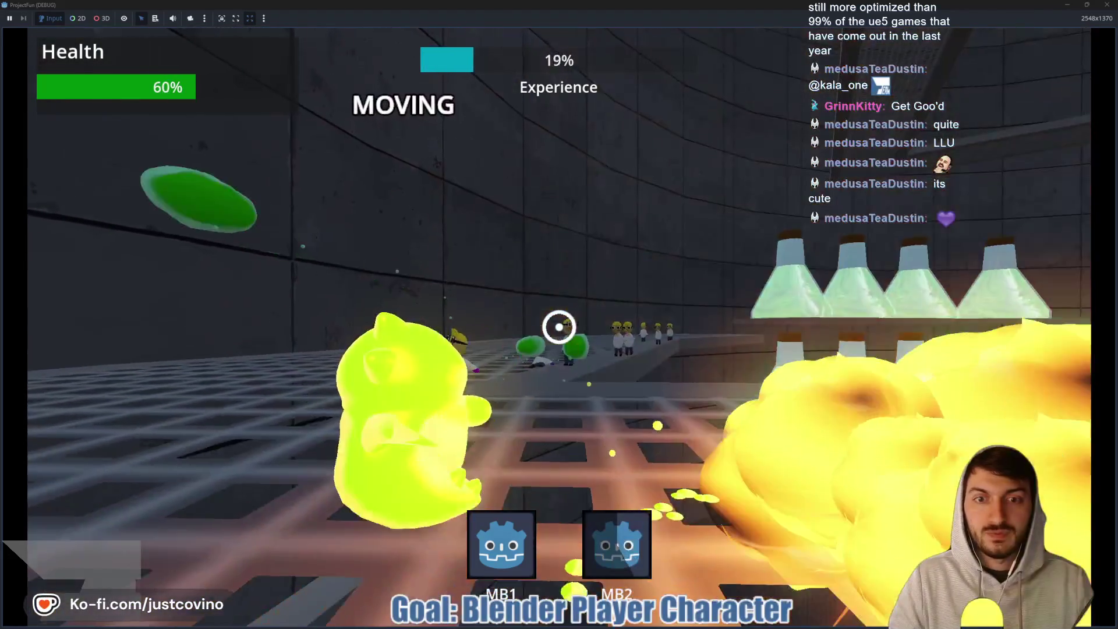
{"action": "right_click", "coordinate": [559, 327]}
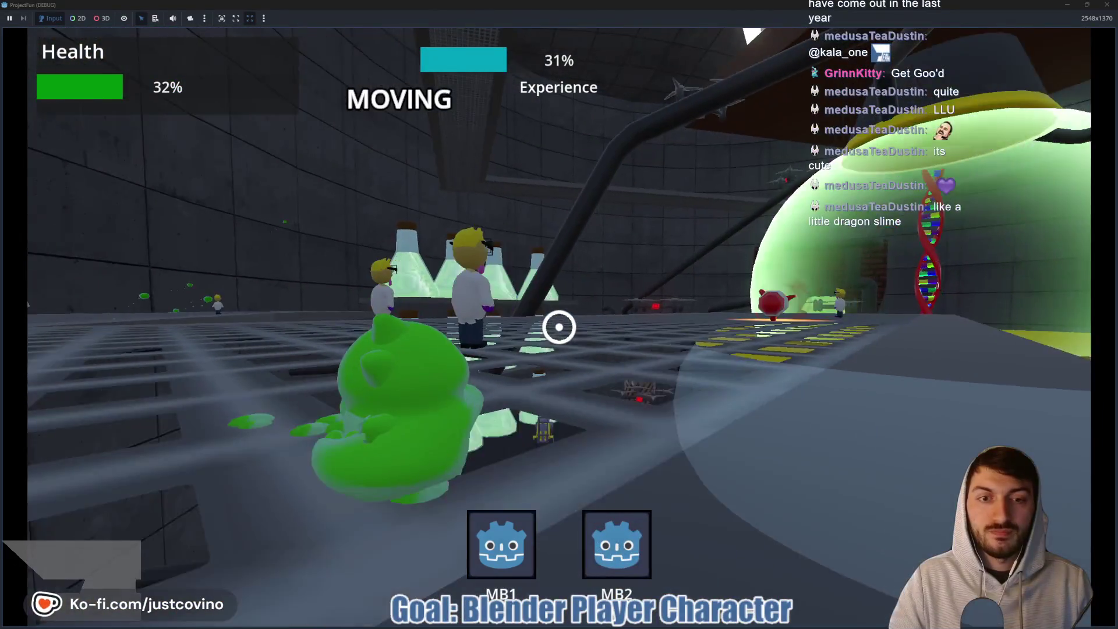
{"action": "right_click", "coordinate": [559, 326]}
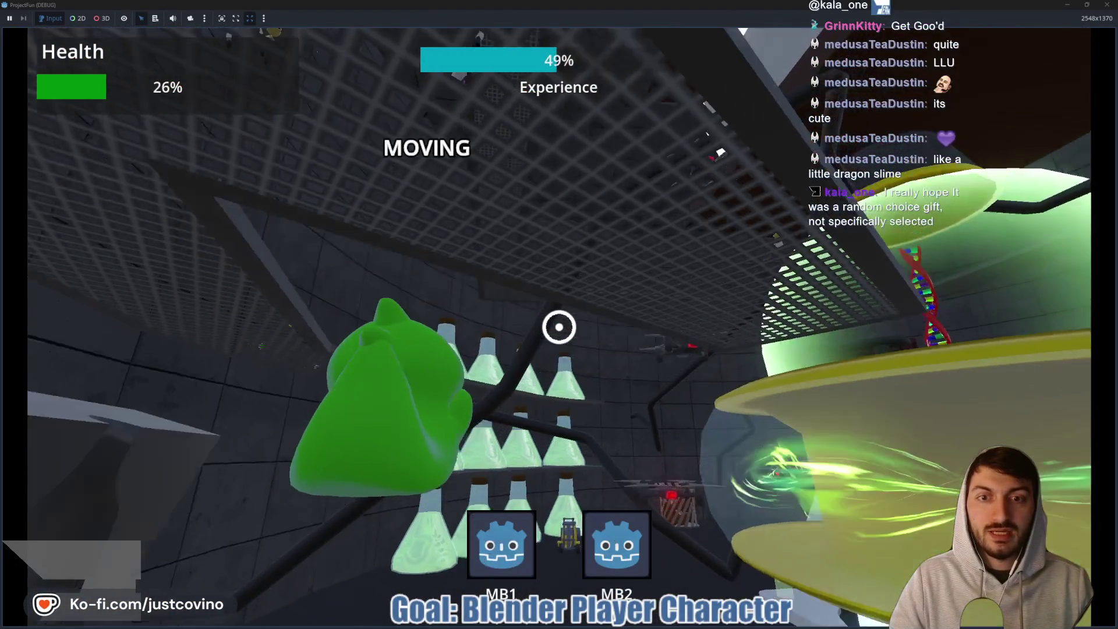
{"action": "left_click", "coordinate": [559, 327]}
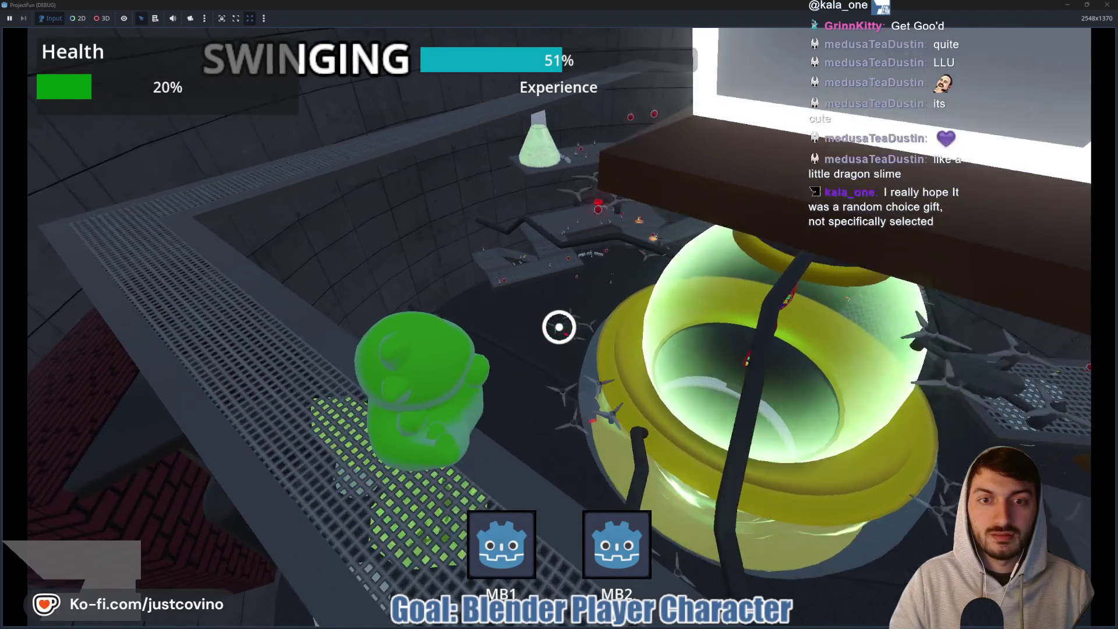
{"action": "left_click", "coordinate": [559, 326]}
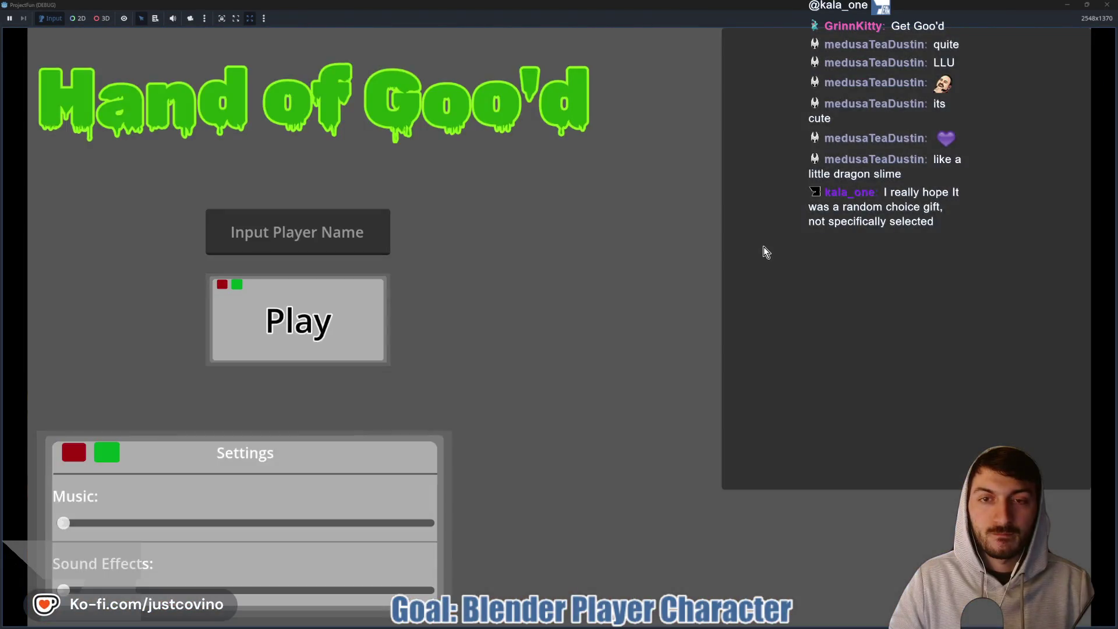
{"action": "key", "text": "super+Down"}
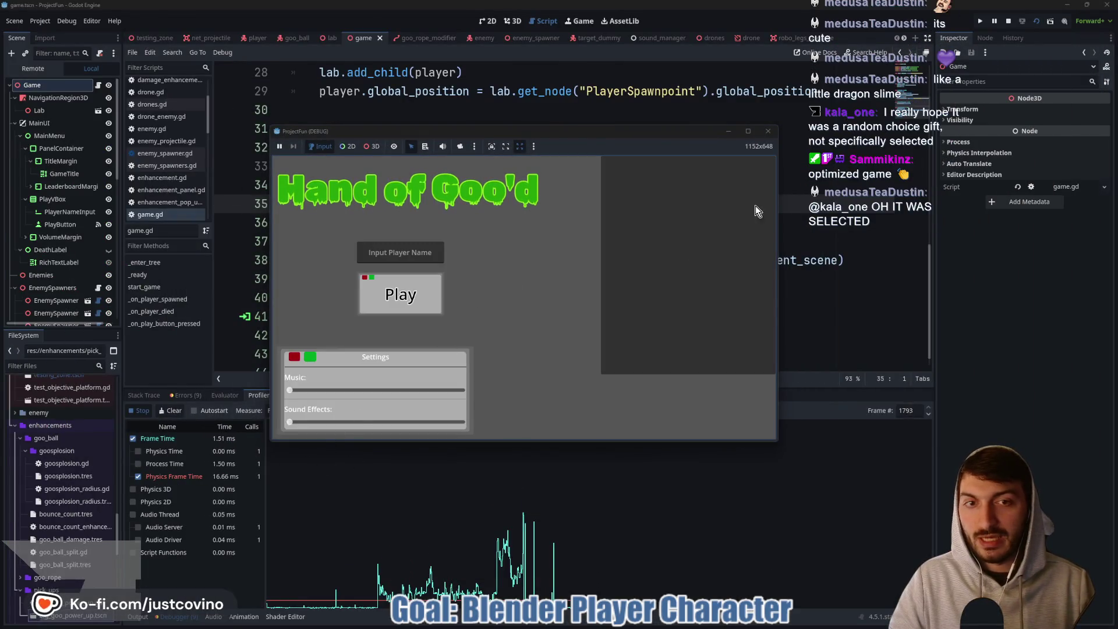
Close the game window and drag the bottom panel splitter up to enlarge the Profiler graph.
{"action": "left_click", "coordinate": [769, 131]}
{"action": "left_click_drag", "start_coordinate": [595, 389], "coordinate": [606, 166]}
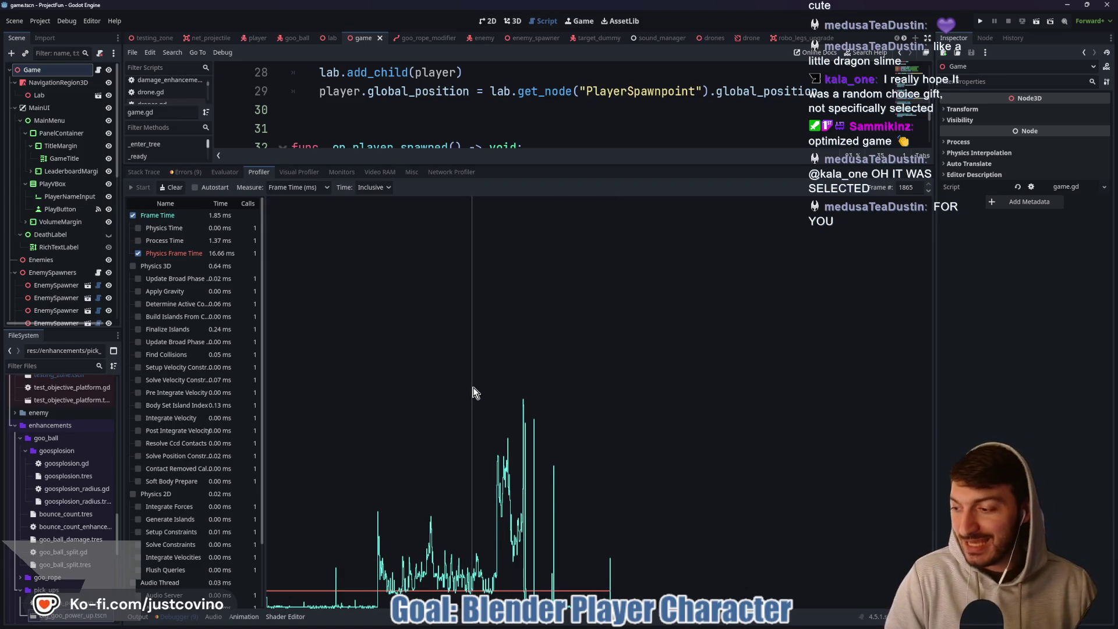
{"action": "left_click", "coordinate": [384, 534]}
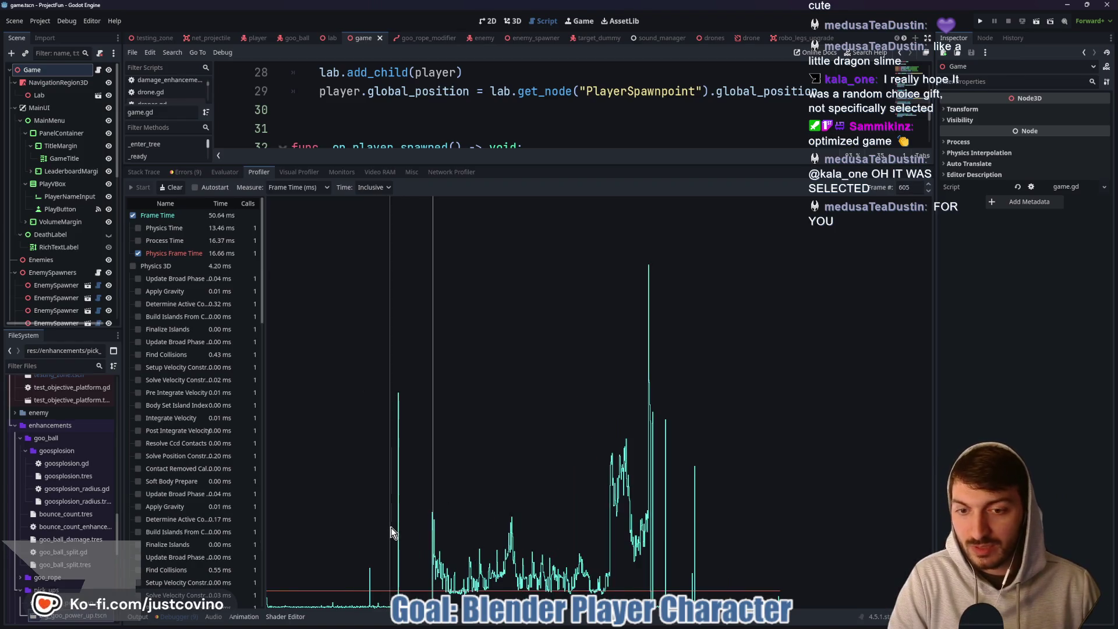
{"action": "left_click", "coordinate": [400, 529]}
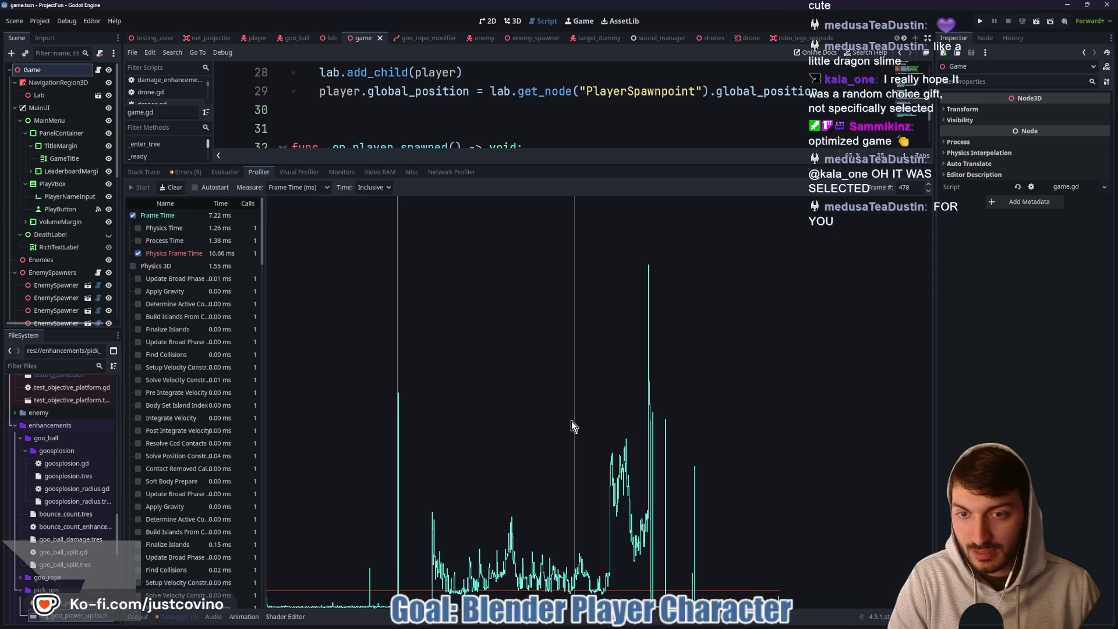
{"action": "left_click", "coordinate": [929, 185]}
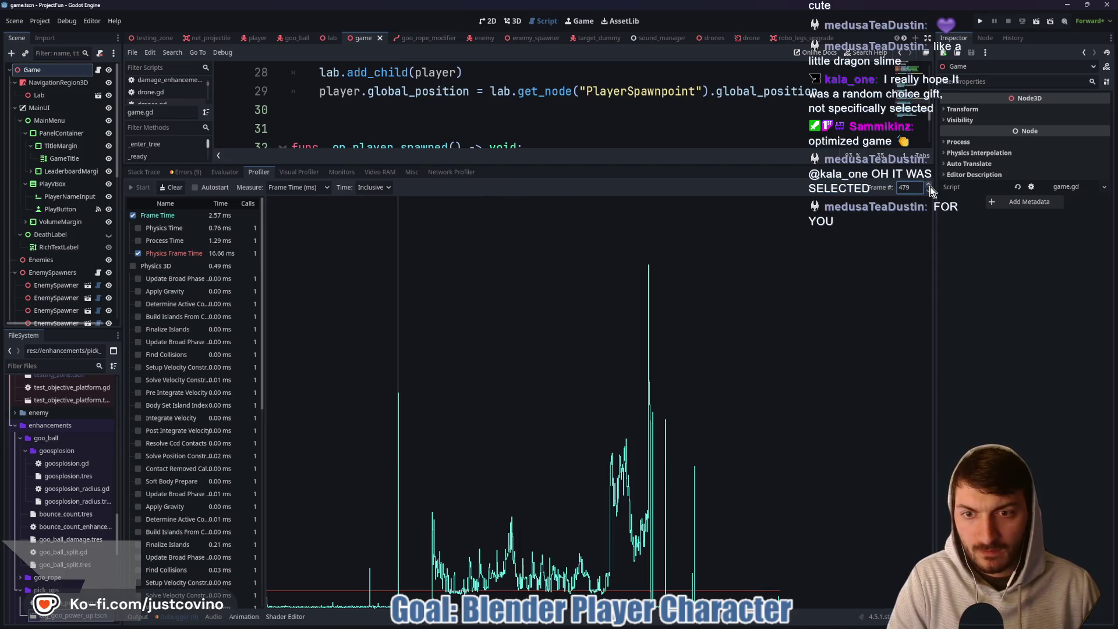
{"action": "left_click", "coordinate": [930, 185]}
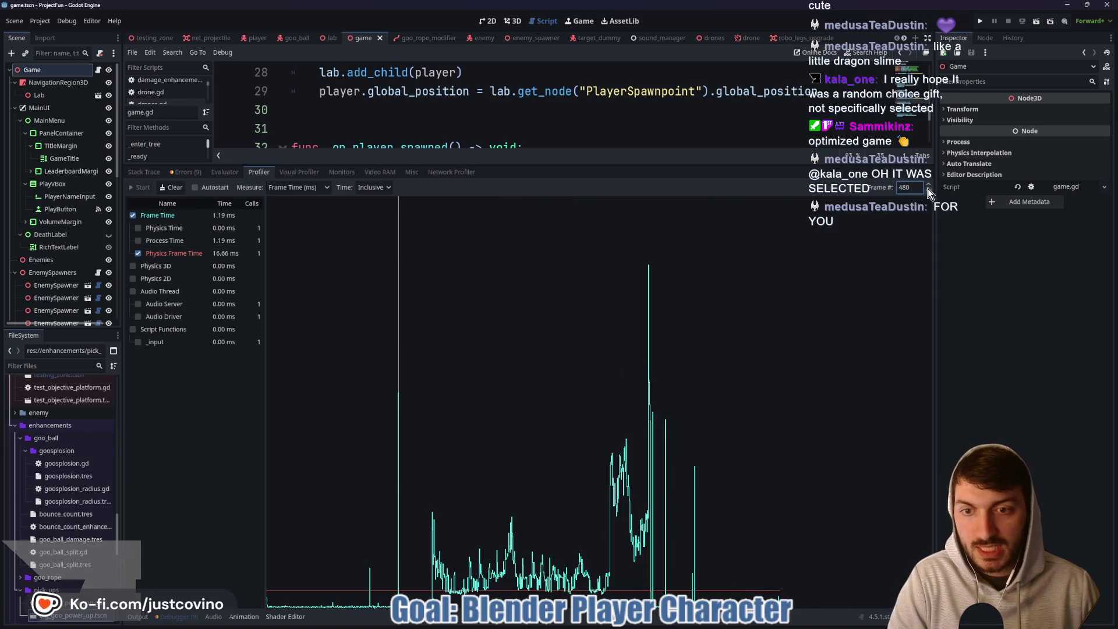
{"action": "left_click", "coordinate": [928, 192]}
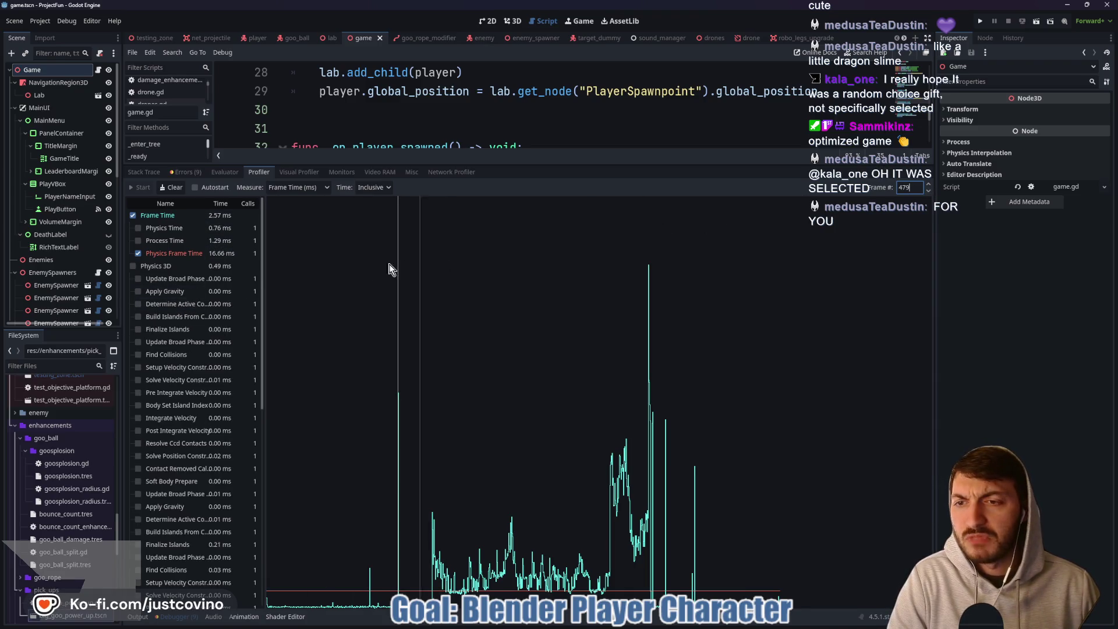
{"action": "left_click", "coordinate": [928, 192]}
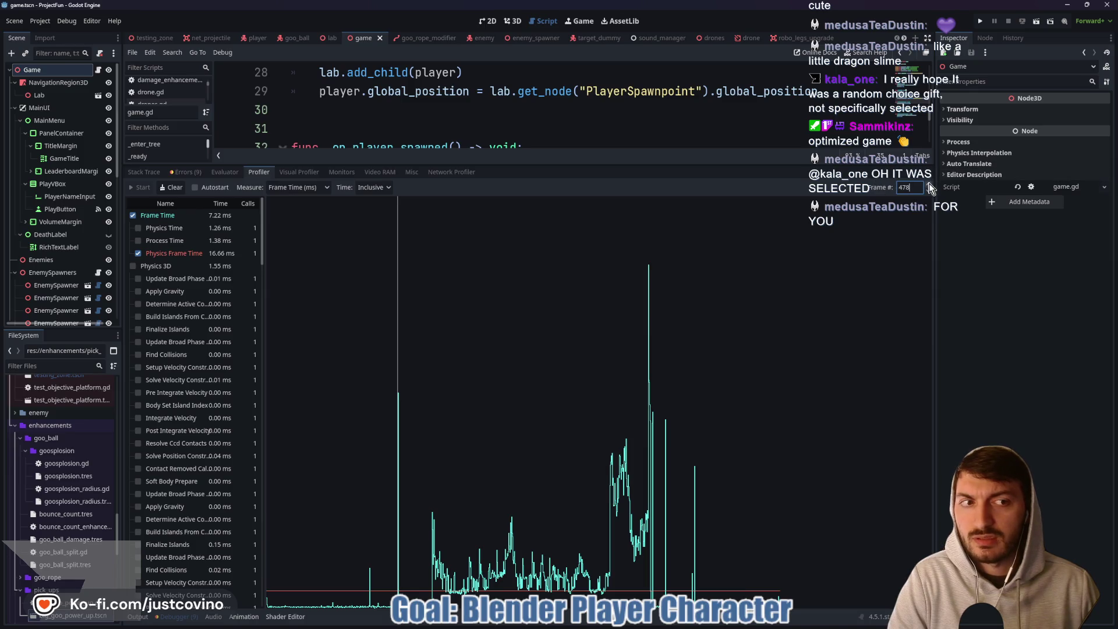
{"action": "left_click", "coordinate": [928, 184]}
{"action": "left_click", "coordinate": [928, 191]}
{"action": "left_click", "coordinate": [928, 191]}
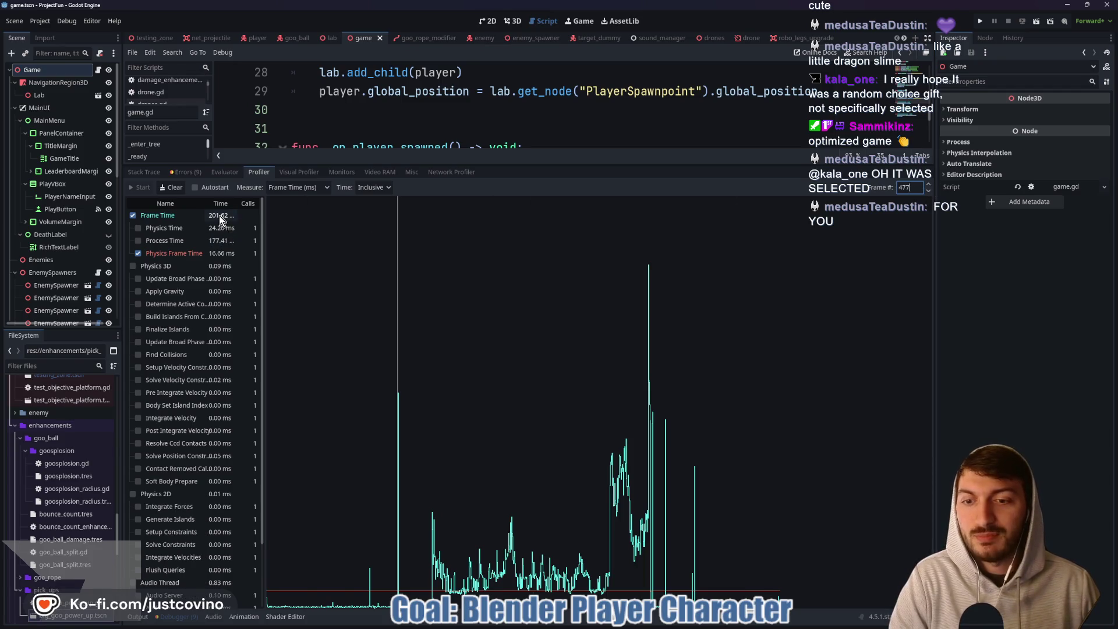
{"action": "scroll", "coordinate": [209, 302], "scroll_direction": "down", "scroll_amount": 3}
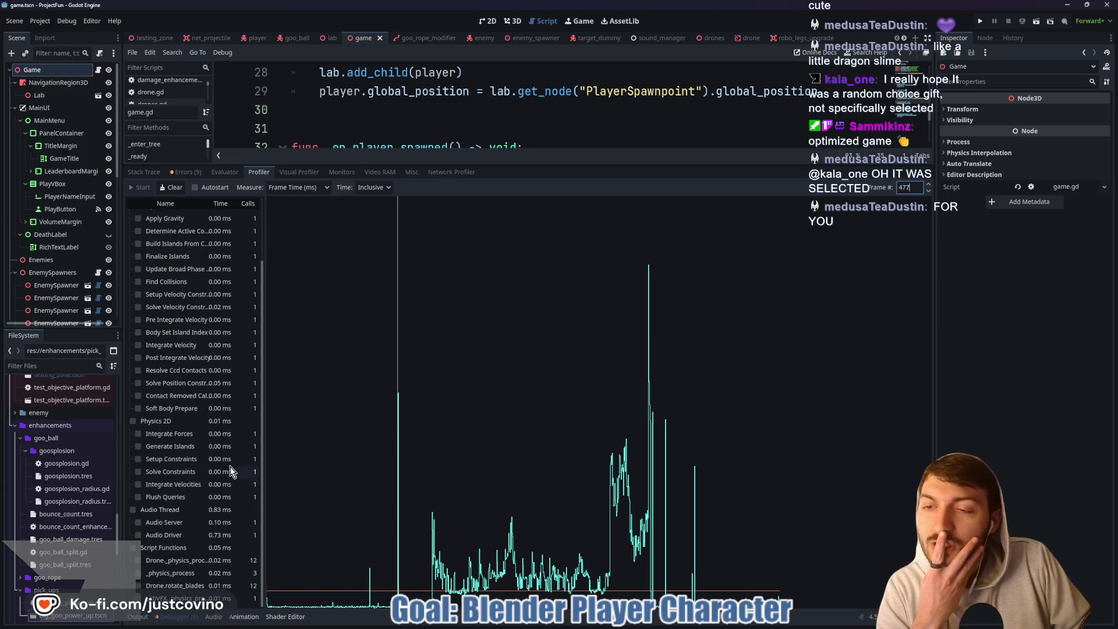
{"action": "scroll", "coordinate": [229, 468], "scroll_direction": "up", "scroll_amount": 3}
{"action": "left_click", "coordinate": [221, 222]}
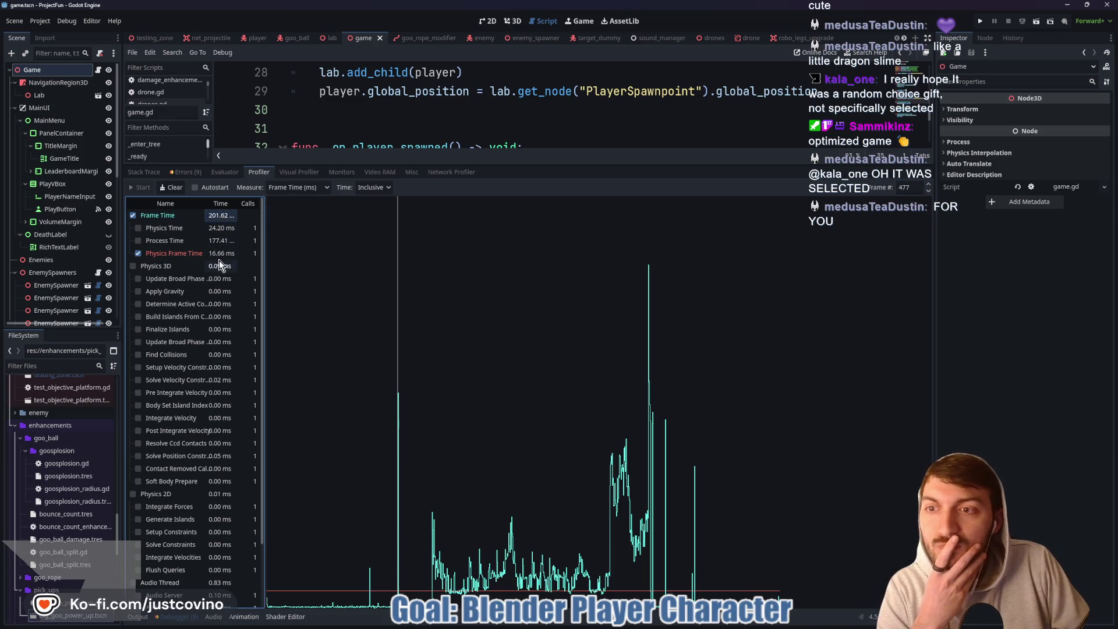
{"action": "left_click", "coordinate": [220, 241]}
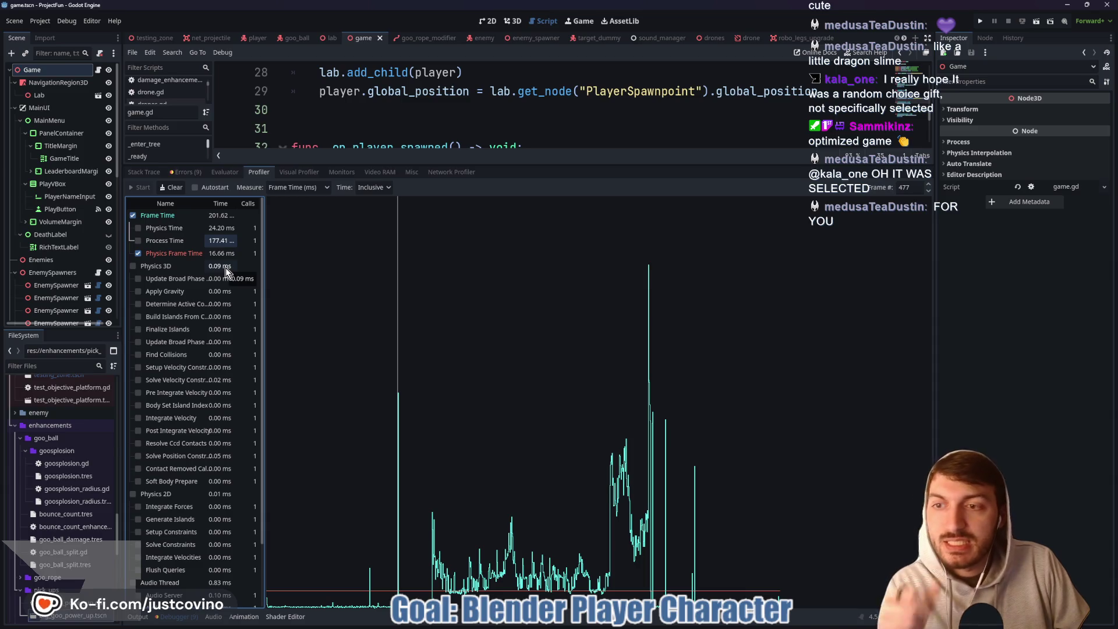
{"action": "scroll", "coordinate": [224, 274], "scroll_direction": "down", "scroll_amount": 3}
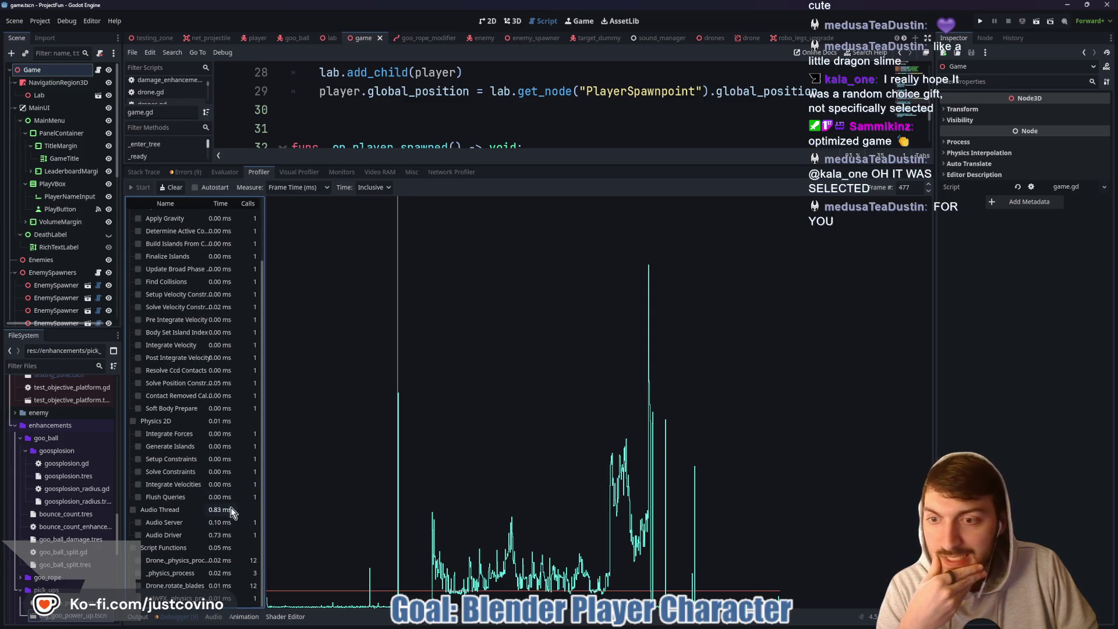
{"action": "scroll", "coordinate": [219, 486], "scroll_direction": "up", "scroll_amount": 3}
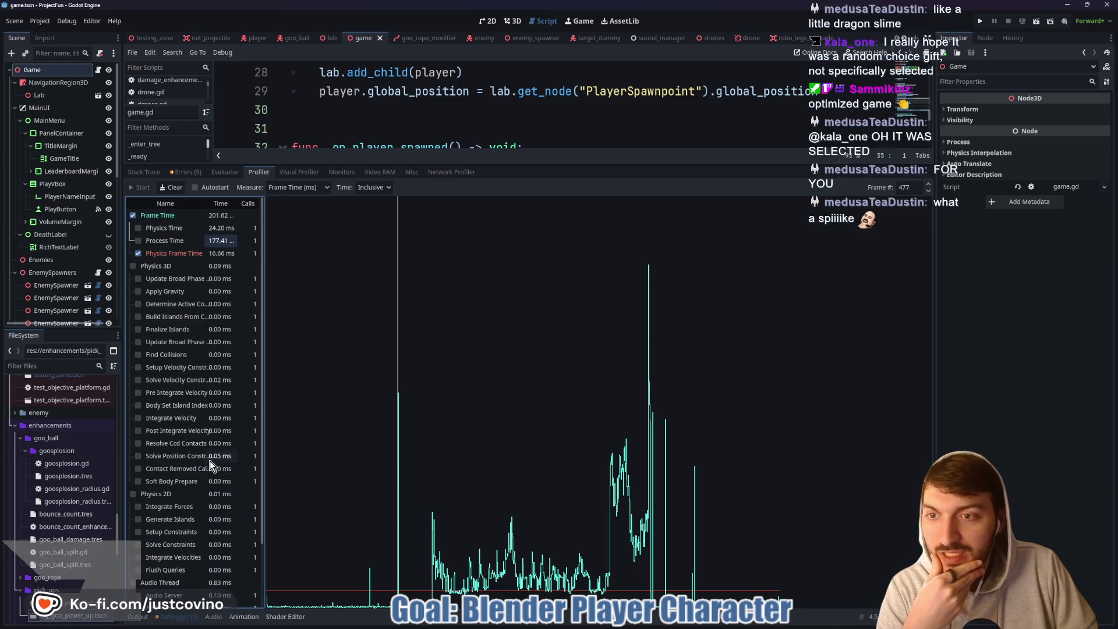
{"action": "left_click", "coordinate": [144, 242]}
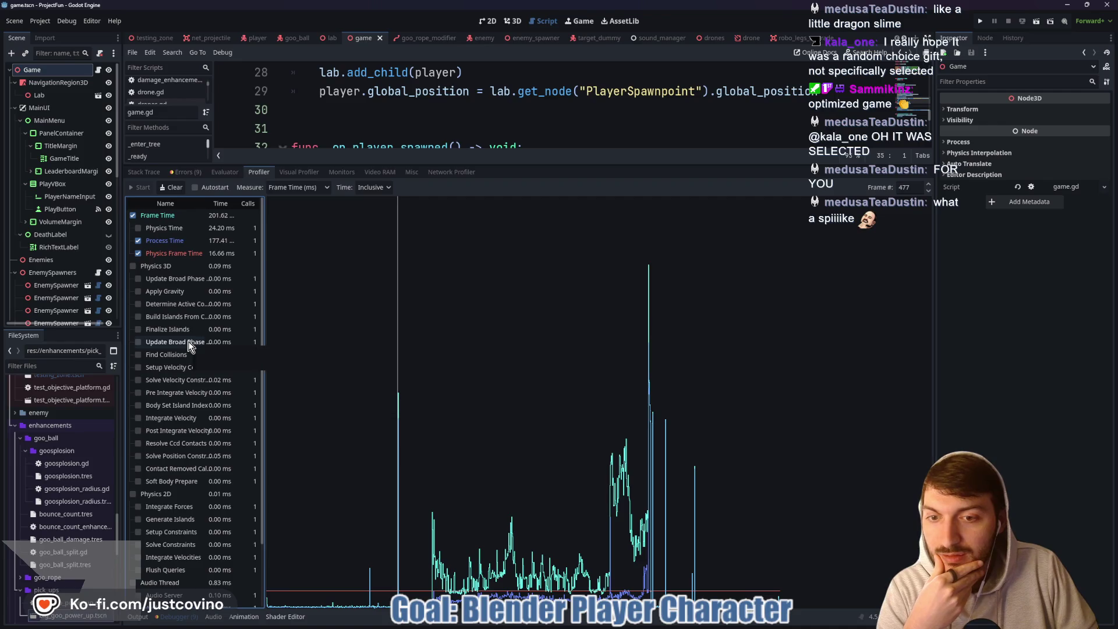
{"action": "scroll", "coordinate": [193, 347], "scroll_direction": "down", "scroll_amount": 3}
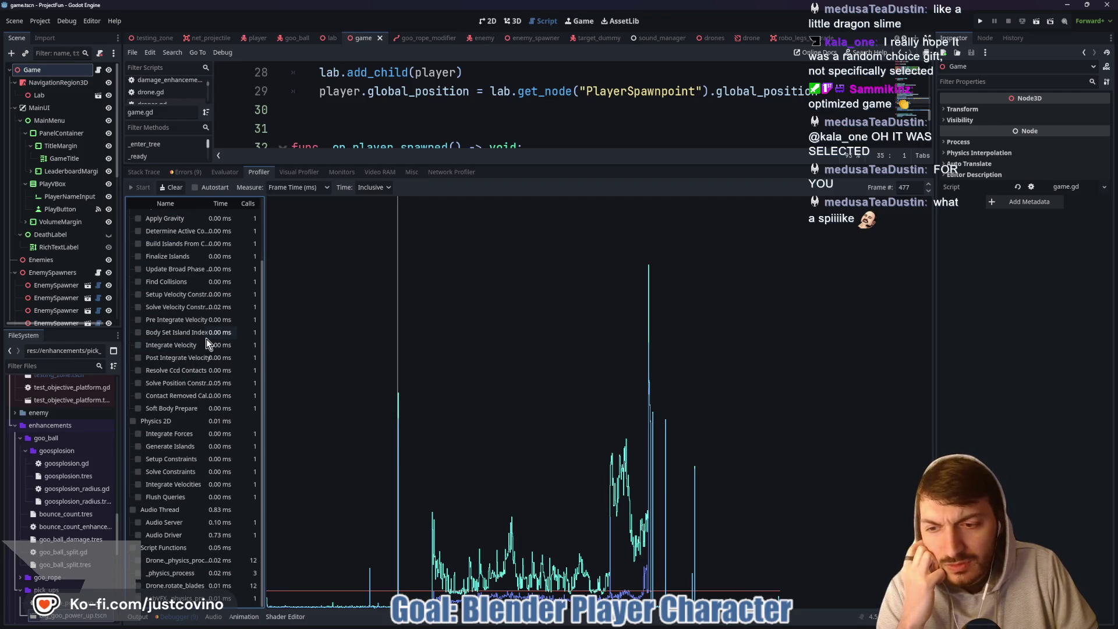
{"action": "scroll", "coordinate": [210, 350], "scroll_direction": "up", "scroll_amount": 3}
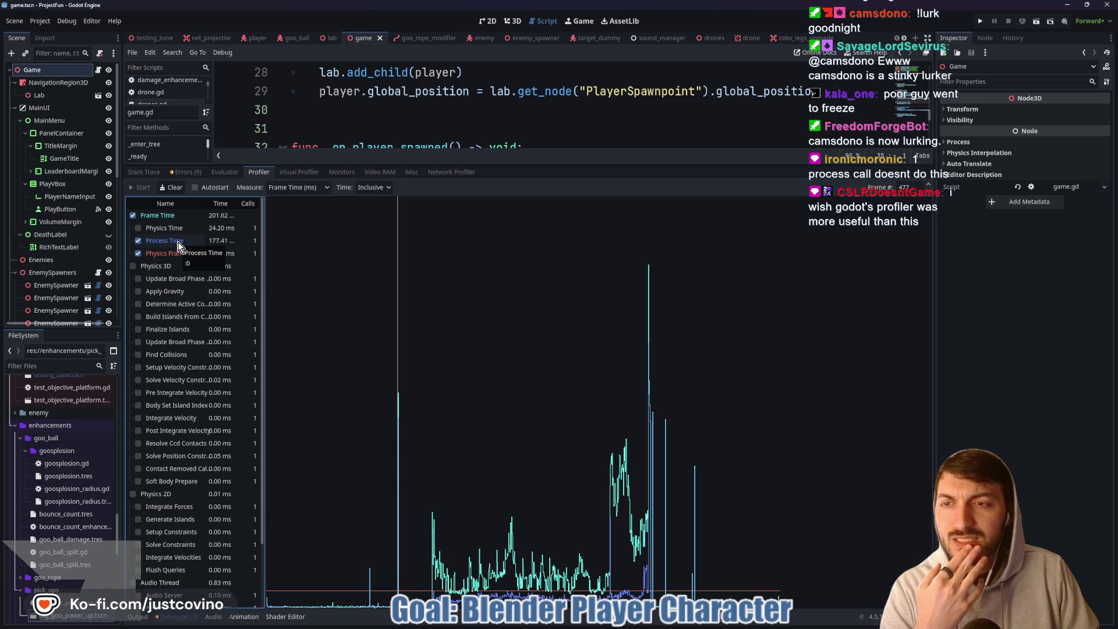
Hide Process Time from the profiler graph, keeping Physics Frame Time visible.
{"action": "scroll", "coordinate": [226, 278], "scroll_direction": "down", "scroll_amount": 3}
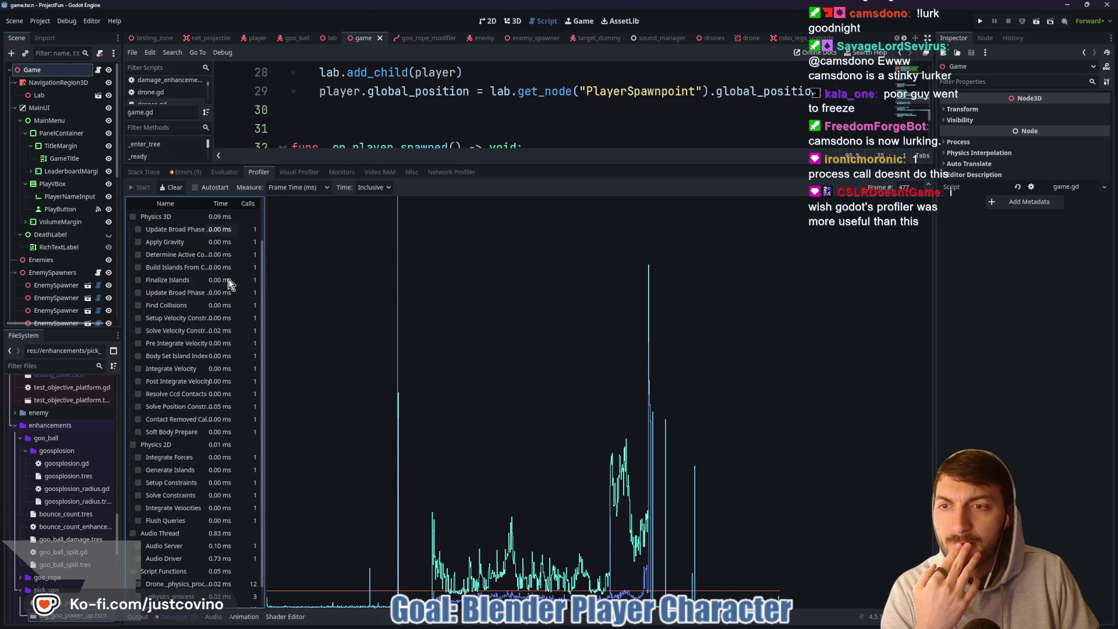
{"action": "scroll", "coordinate": [229, 303], "scroll_direction": "up", "scroll_amount": 3}
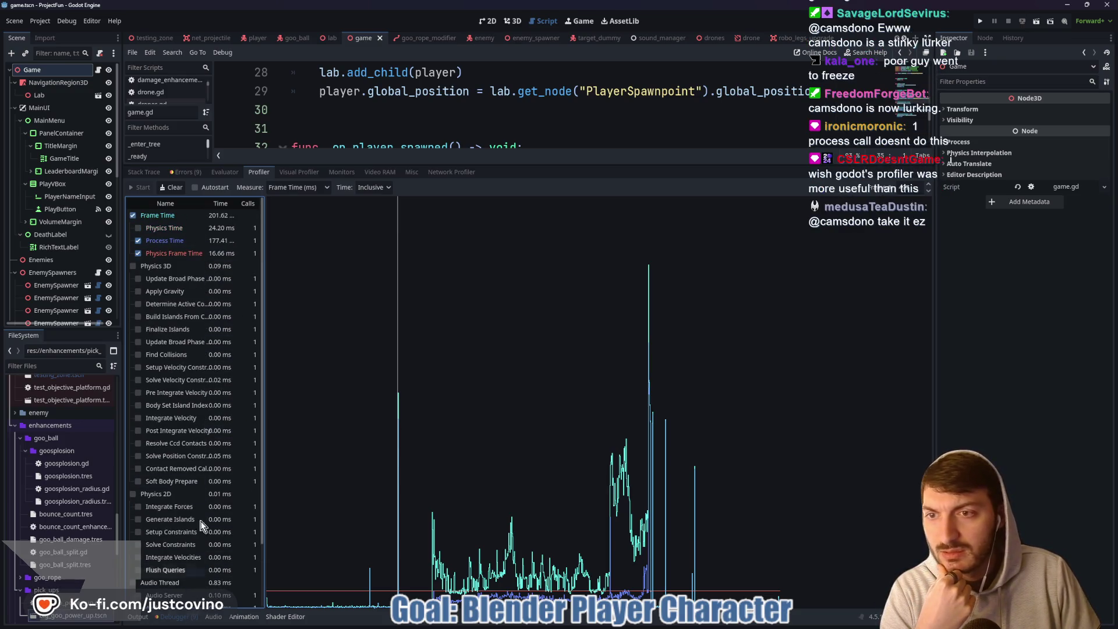
{"action": "scroll", "coordinate": [224, 352], "scroll_direction": "down", "scroll_amount": 3}
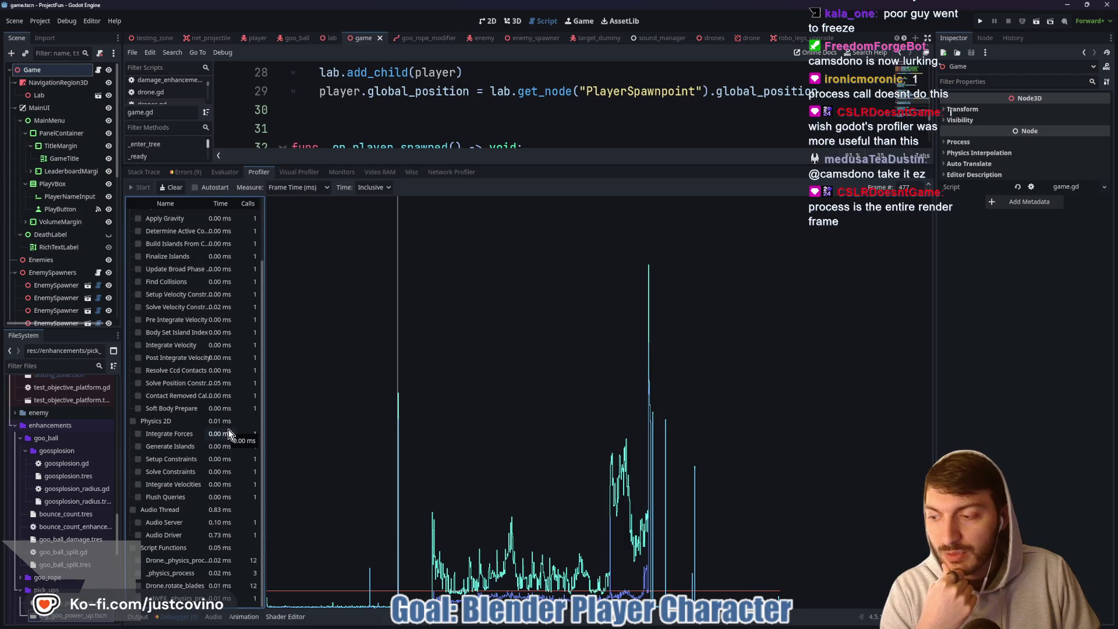
{"action": "scroll", "coordinate": [228, 428], "scroll_direction": "up", "scroll_amount": 3}
{"action": "left_click", "coordinate": [138, 254]}
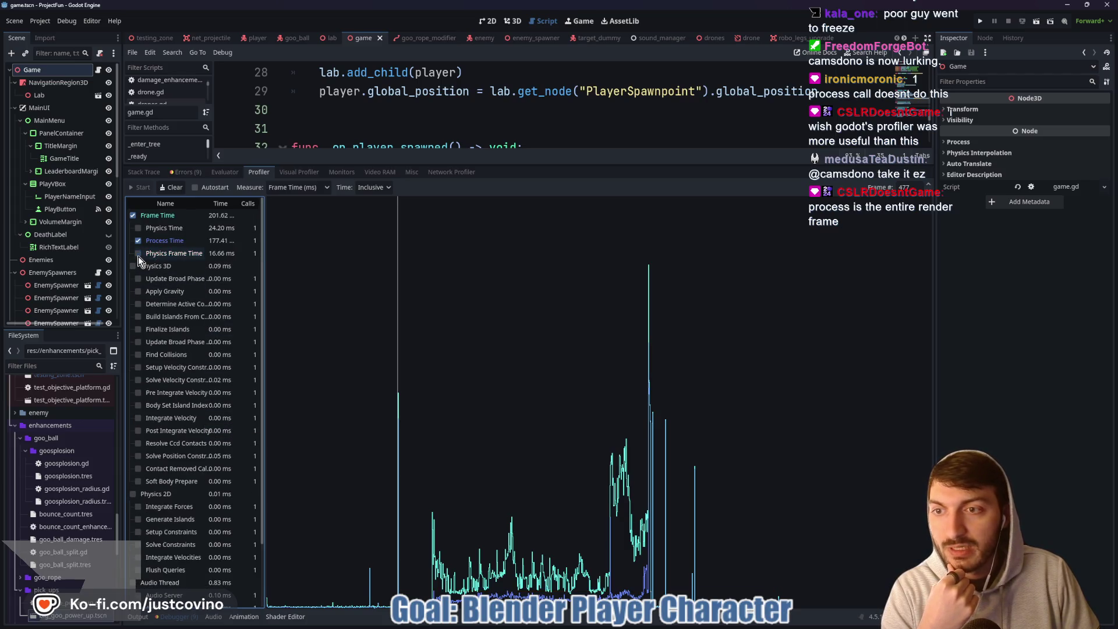
{"action": "left_click", "coordinate": [138, 240]}
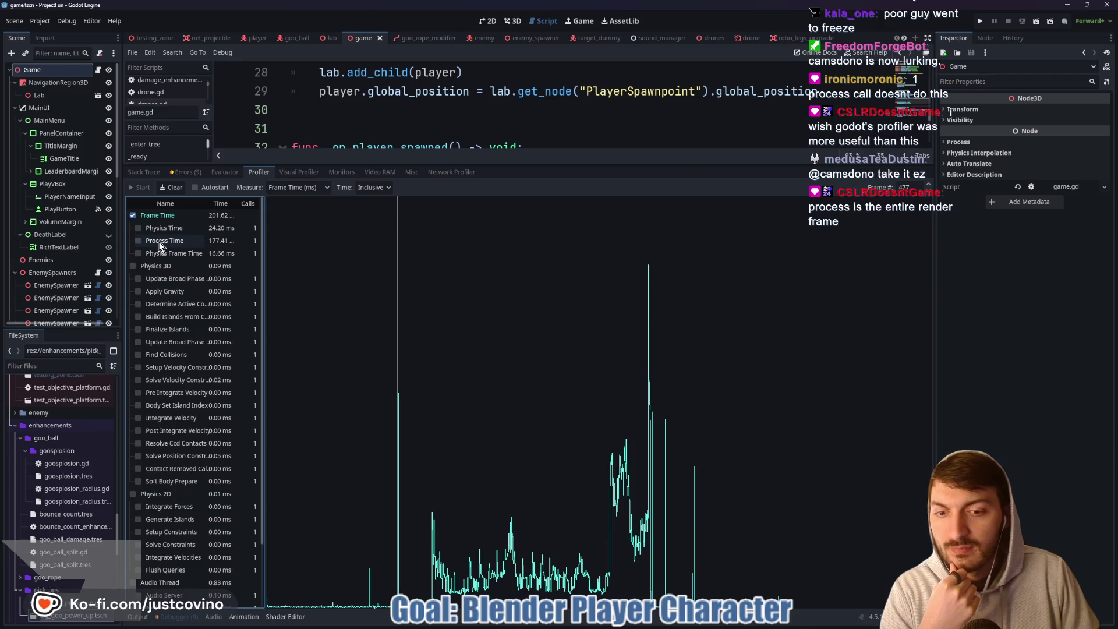
{"action": "left_click", "coordinate": [154, 251]}
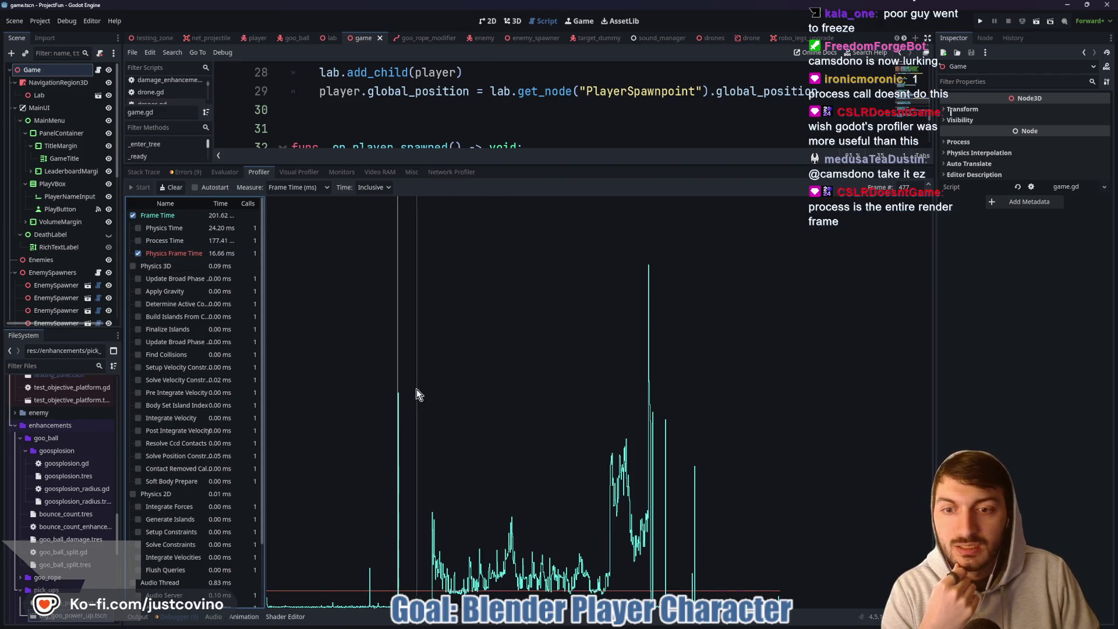
Inspect the large spike frame, comparing frames 600 and 601.
{"action": "left_click", "coordinate": [432, 520]}
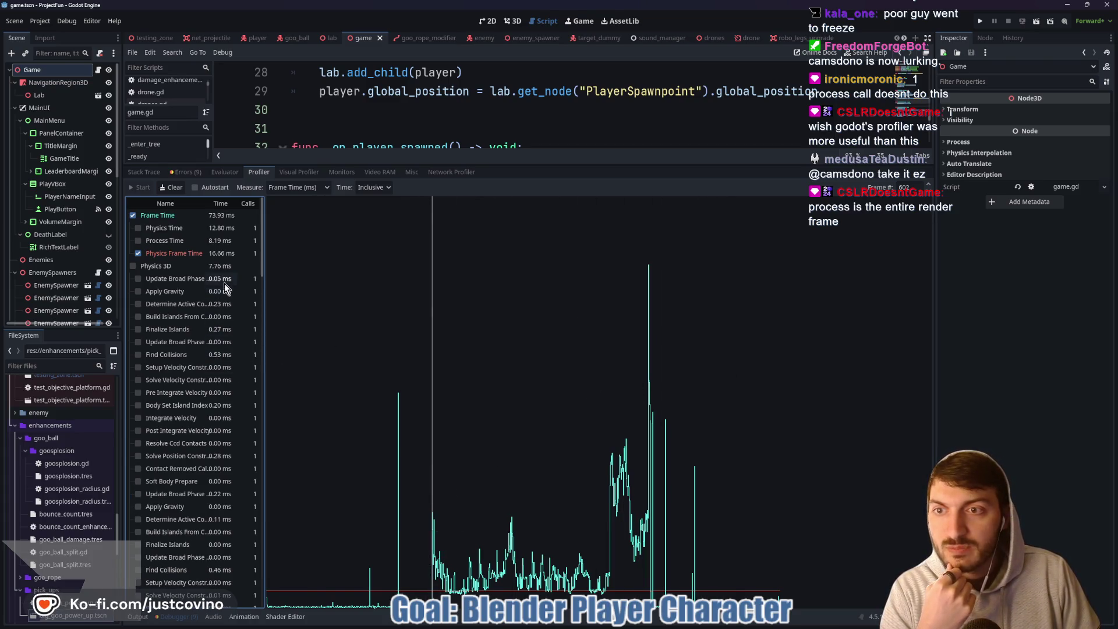
{"action": "left_click", "coordinate": [928, 194]}
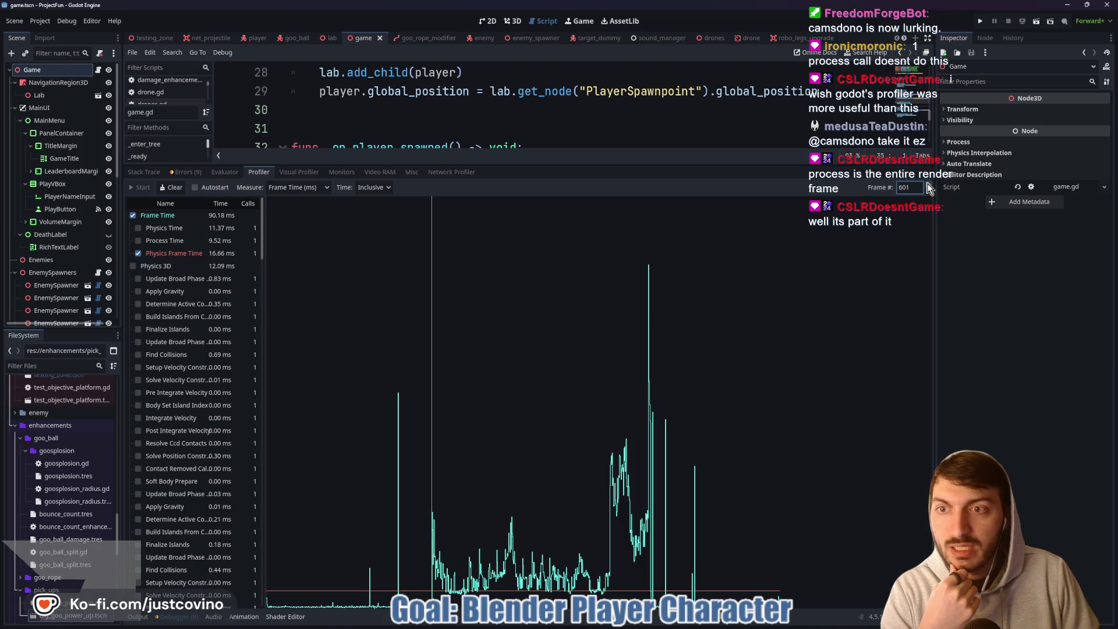
{"action": "left_click", "coordinate": [928, 193]}
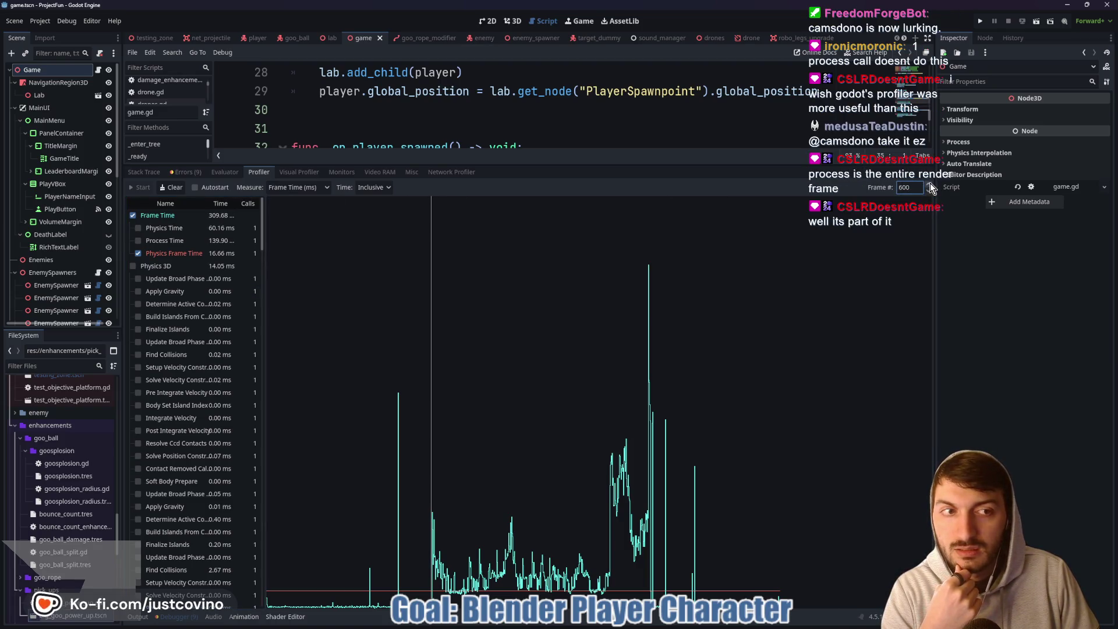
{"action": "left_click", "coordinate": [931, 184]}
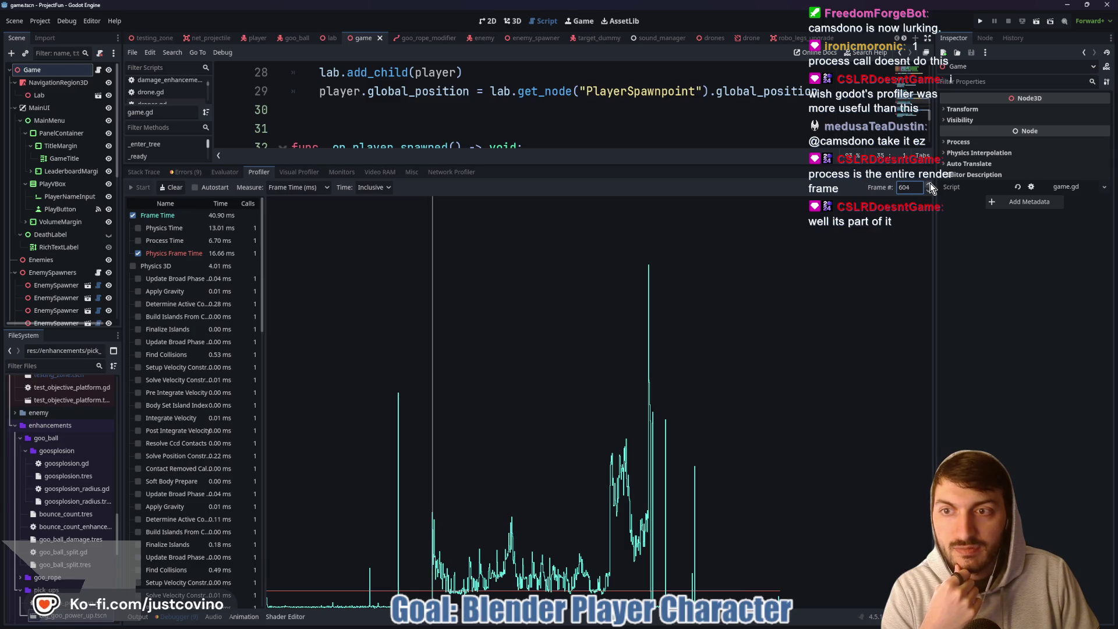
{"action": "left_click", "coordinate": [929, 194]}
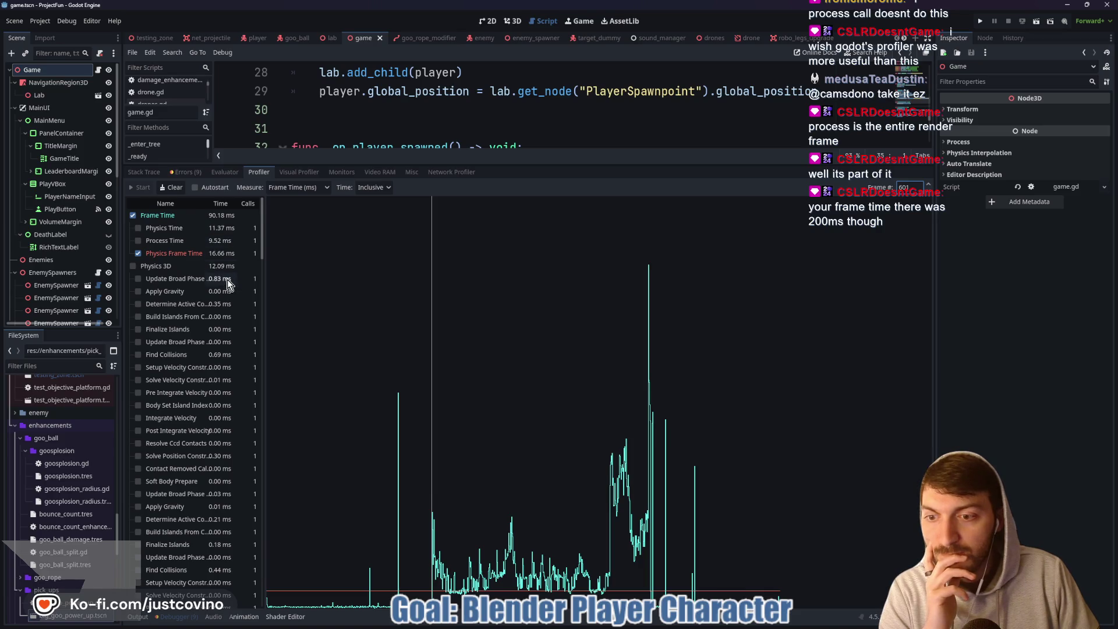
Scroll through frame 601's function timings, then select the earlier spike at frame 478.
{"action": "scroll", "coordinate": [227, 273], "scroll_direction": "down", "scroll_amount": 2}
{"action": "scroll", "coordinate": [227, 283], "scroll_direction": "down", "scroll_amount": 6}
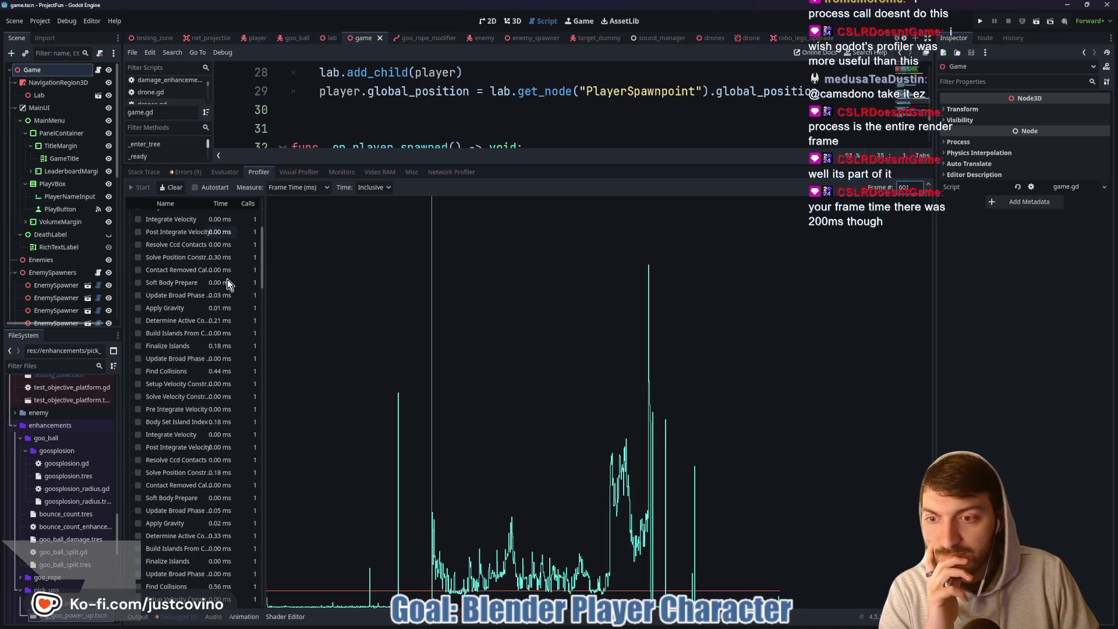
{"action": "scroll", "coordinate": [227, 284], "scroll_direction": "down", "scroll_amount": 7}
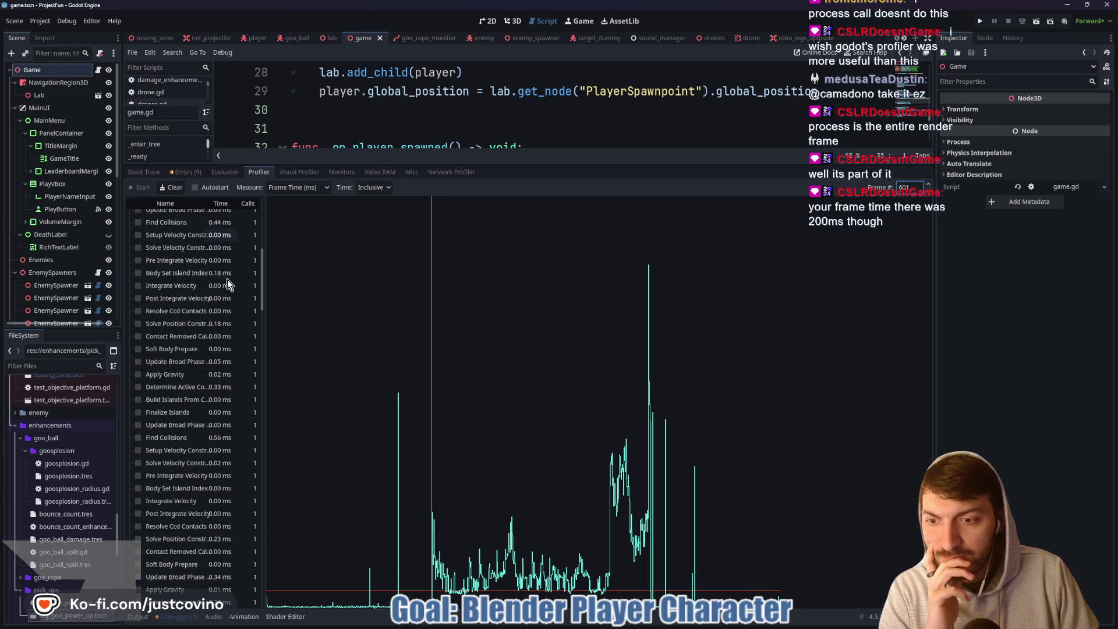
{"action": "scroll", "coordinate": [227, 284], "scroll_direction": "down", "scroll_amount": 8}
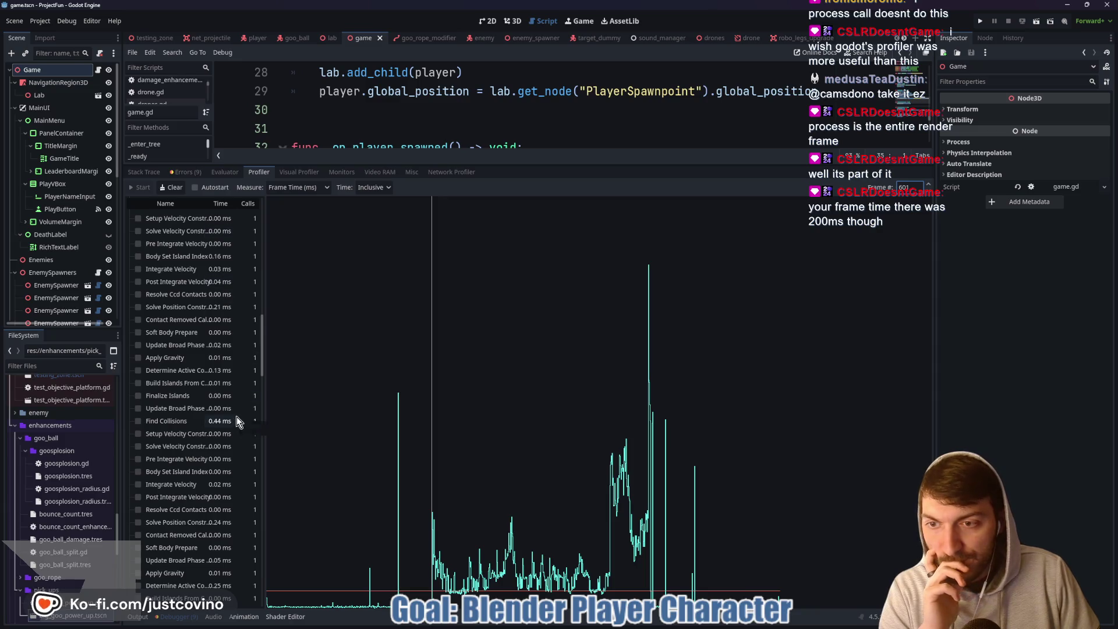
{"action": "scroll", "coordinate": [236, 417], "scroll_direction": "down", "scroll_amount": 8}
{"action": "scroll", "coordinate": [237, 418], "scroll_direction": "down", "scroll_amount": 10}
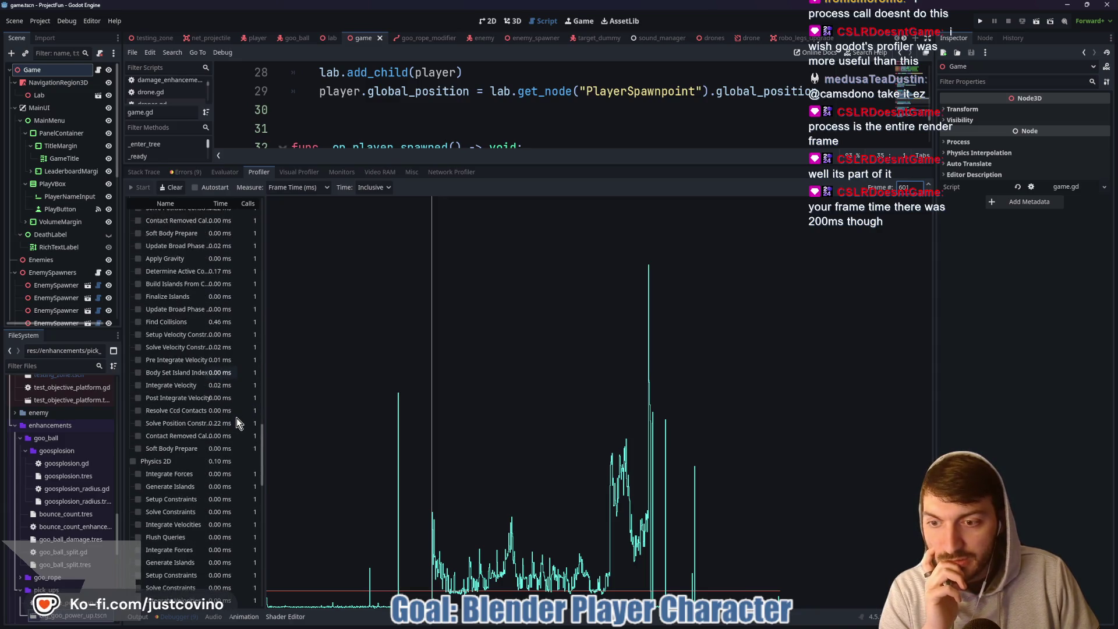
{"action": "scroll", "coordinate": [236, 418], "scroll_direction": "down", "scroll_amount": 1}
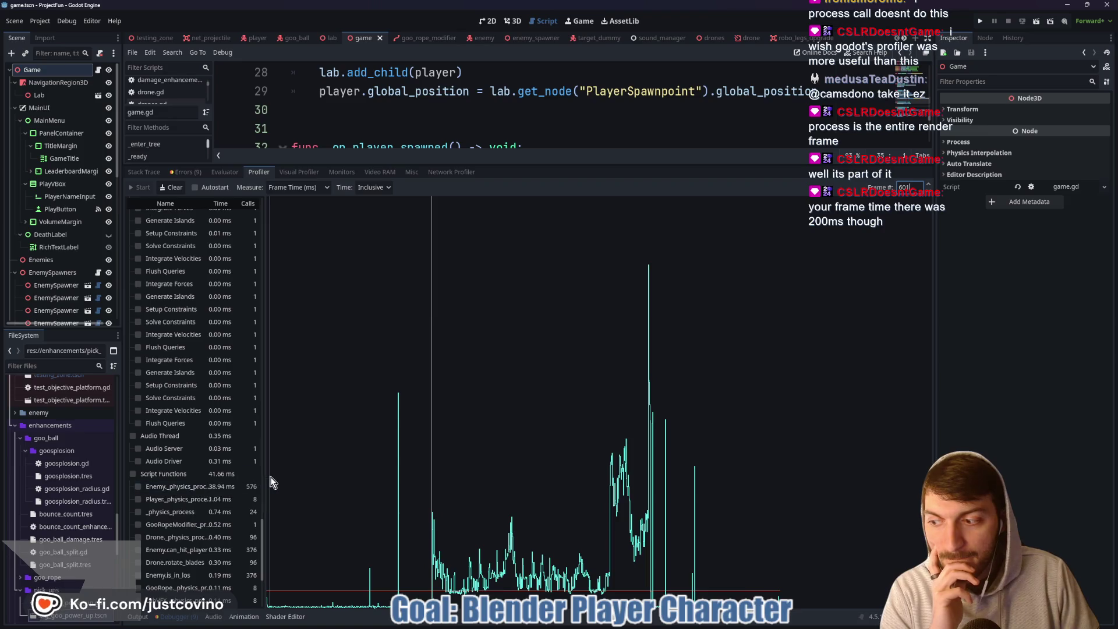
{"action": "left_click", "coordinate": [400, 435]}
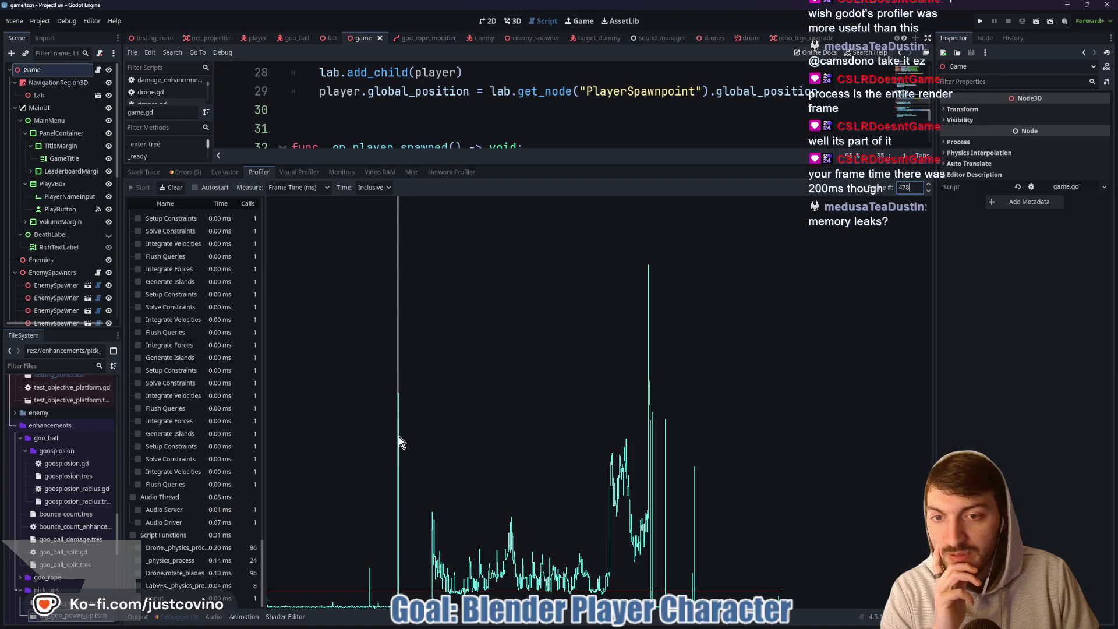
Compare profiler timings across frames 477, 478 and 479.
{"action": "scroll", "coordinate": [204, 432], "scroll_direction": "up", "scroll_amount": 10}
{"action": "left_click_drag", "start_coordinate": [263, 459], "coordinate": [276, 203]}
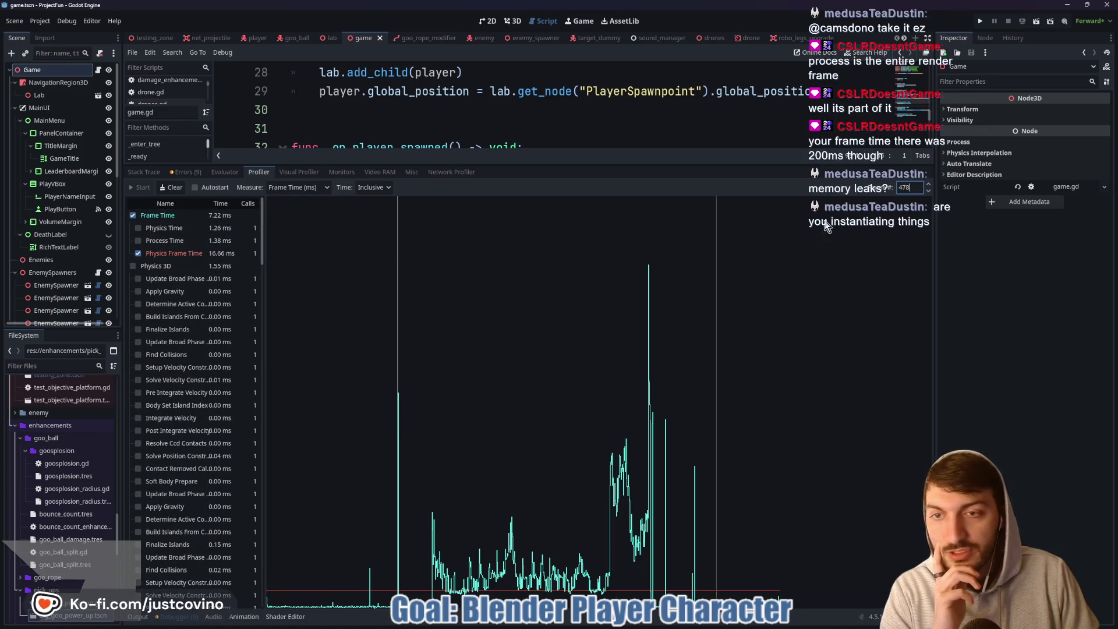
{"action": "left_click", "coordinate": [930, 183]}
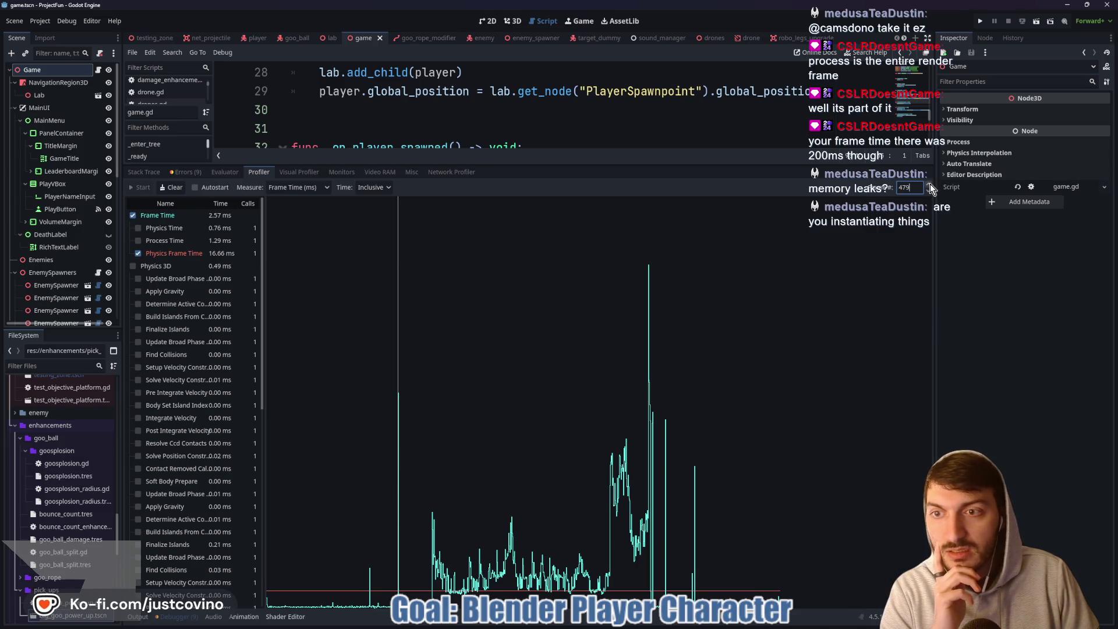
{"action": "left_click", "coordinate": [929, 193]}
{"action": "left_click", "coordinate": [929, 192]}
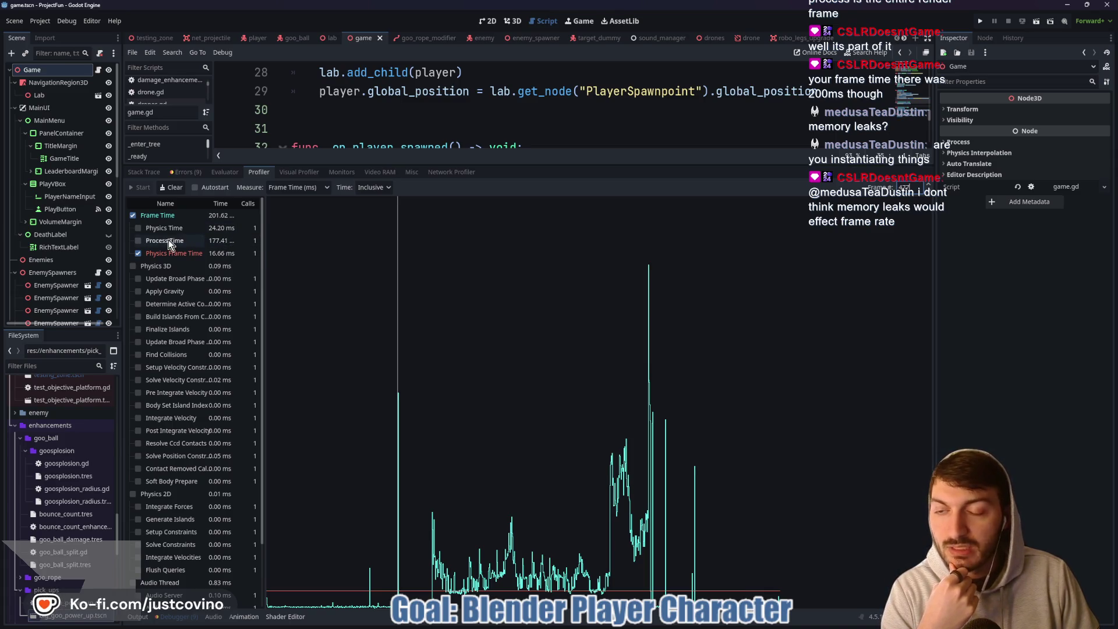
Select the later spike at frame 1385 on the profiler graph.
{"action": "scroll", "coordinate": [224, 268], "scroll_direction": "down", "scroll_amount": 3}
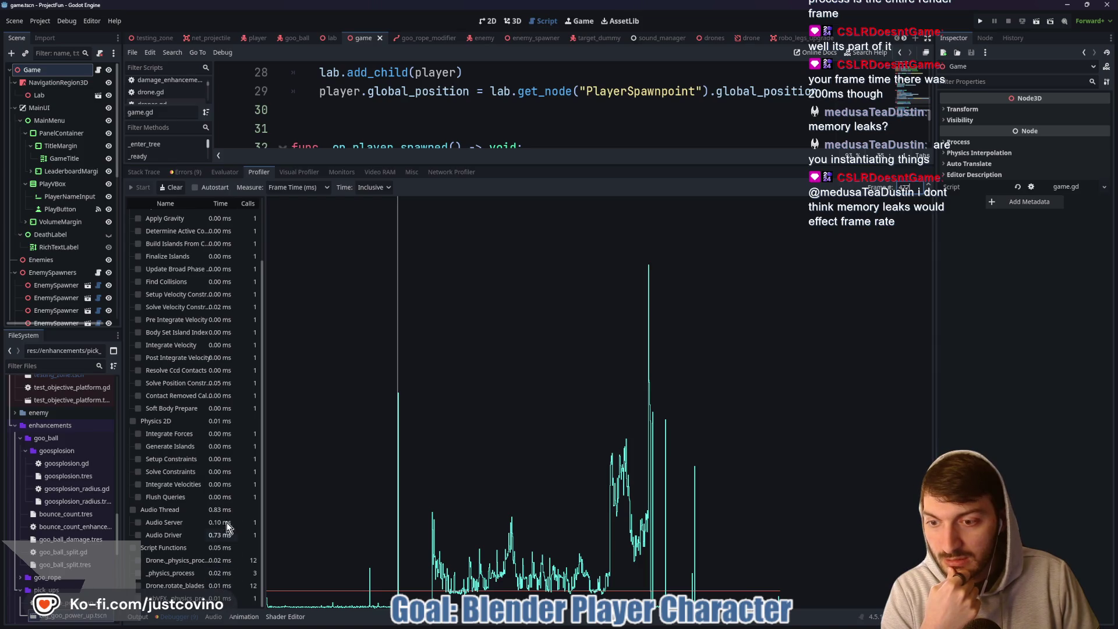
{"action": "scroll", "coordinate": [225, 428], "scroll_direction": "up", "scroll_amount": 3}
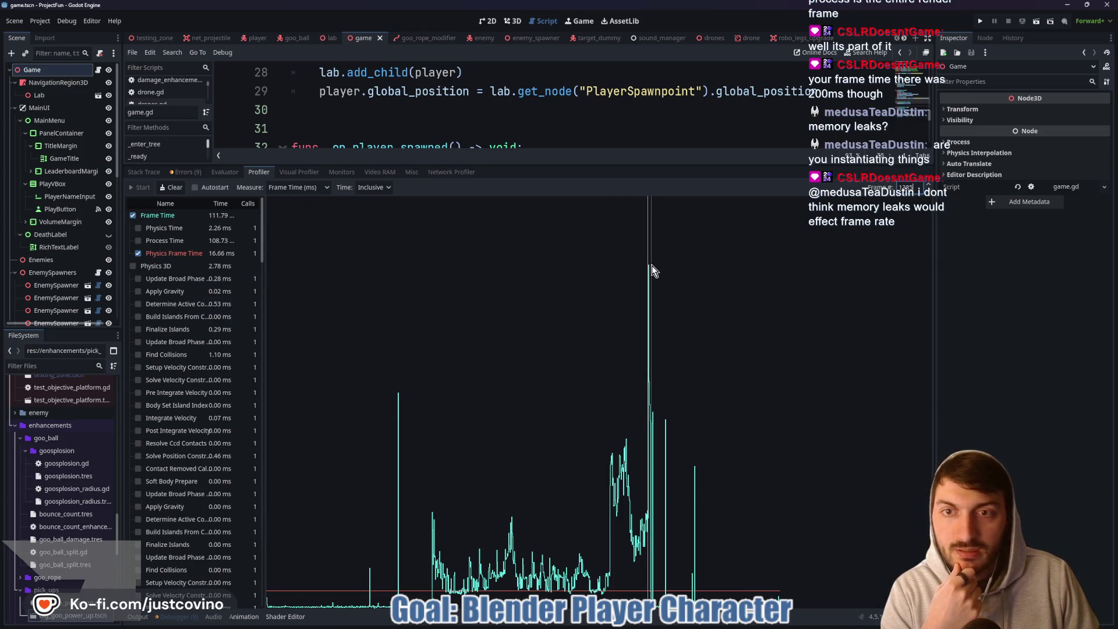
{"action": "left_click", "coordinate": [404, 277]}
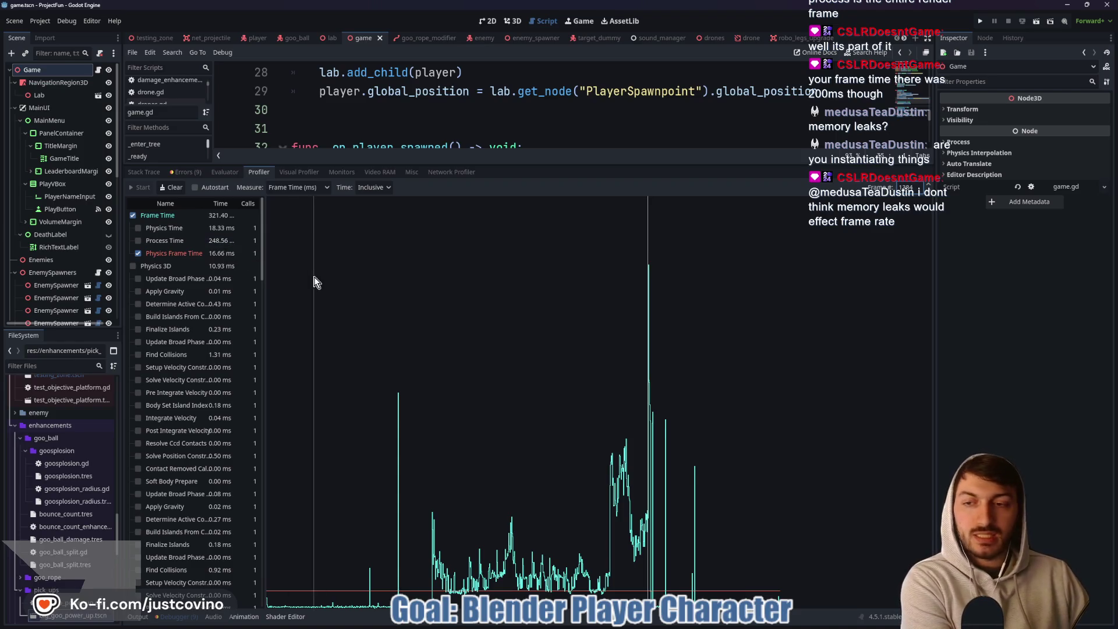
Review the spike's 18.33 ms Physics and 248.56 ms Process times, then shrink the profiler under the script editor.
{"action": "scroll", "coordinate": [217, 291], "scroll_direction": "down", "scroll_amount": 10}
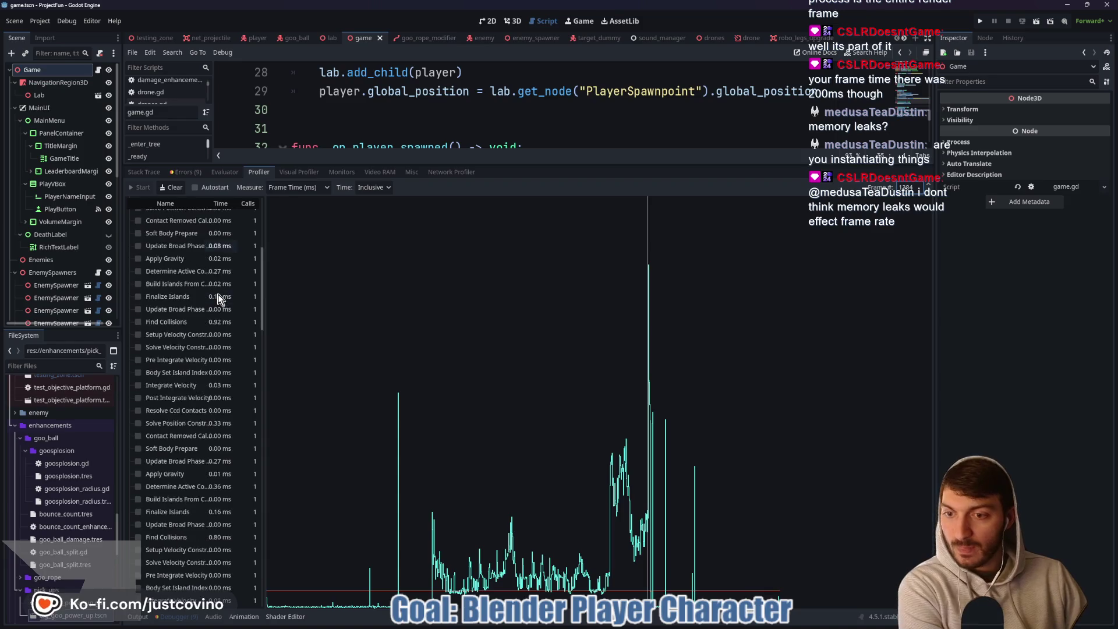
{"action": "scroll", "coordinate": [217, 296], "scroll_direction": "down", "scroll_amount": 10}
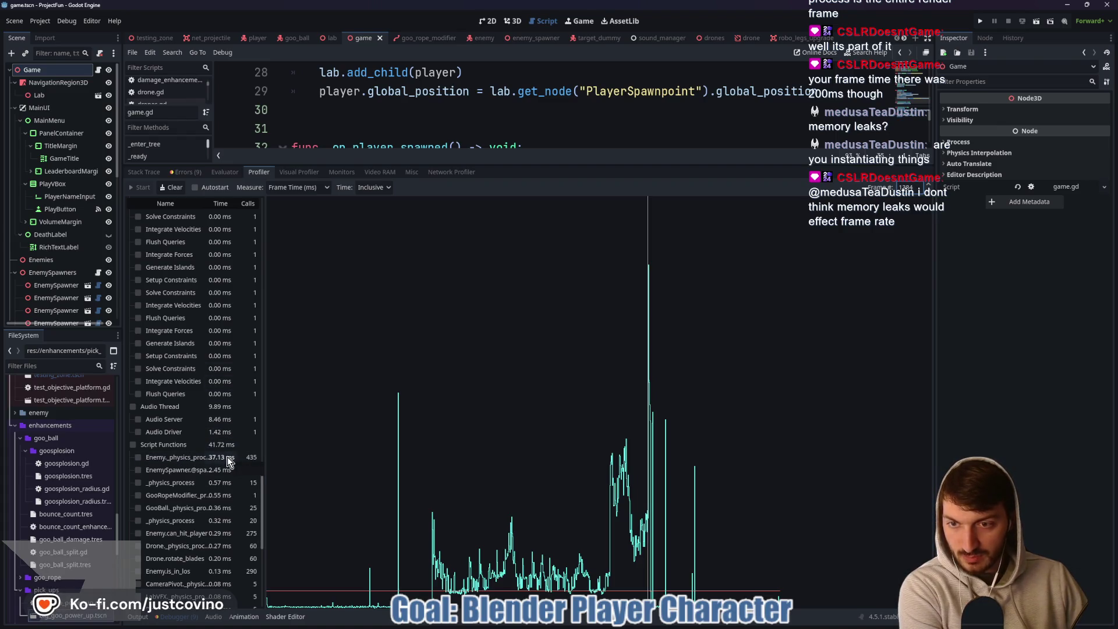
{"action": "scroll", "coordinate": [226, 456], "scroll_direction": "up", "scroll_amount": 1}
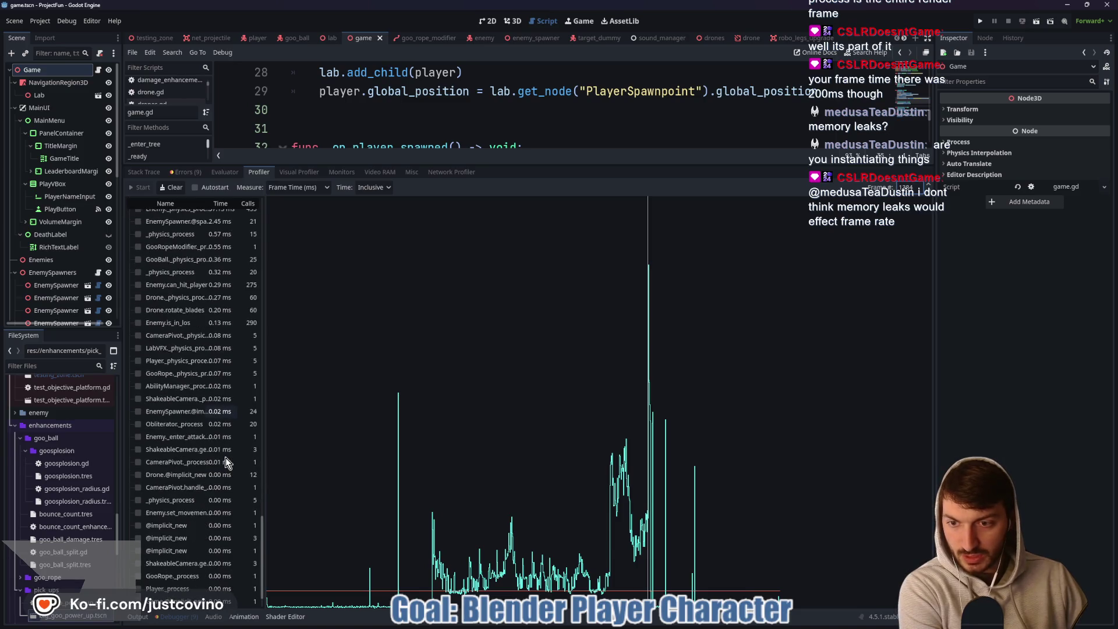
{"action": "scroll", "coordinate": [225, 457], "scroll_direction": "up", "scroll_amount": 10}
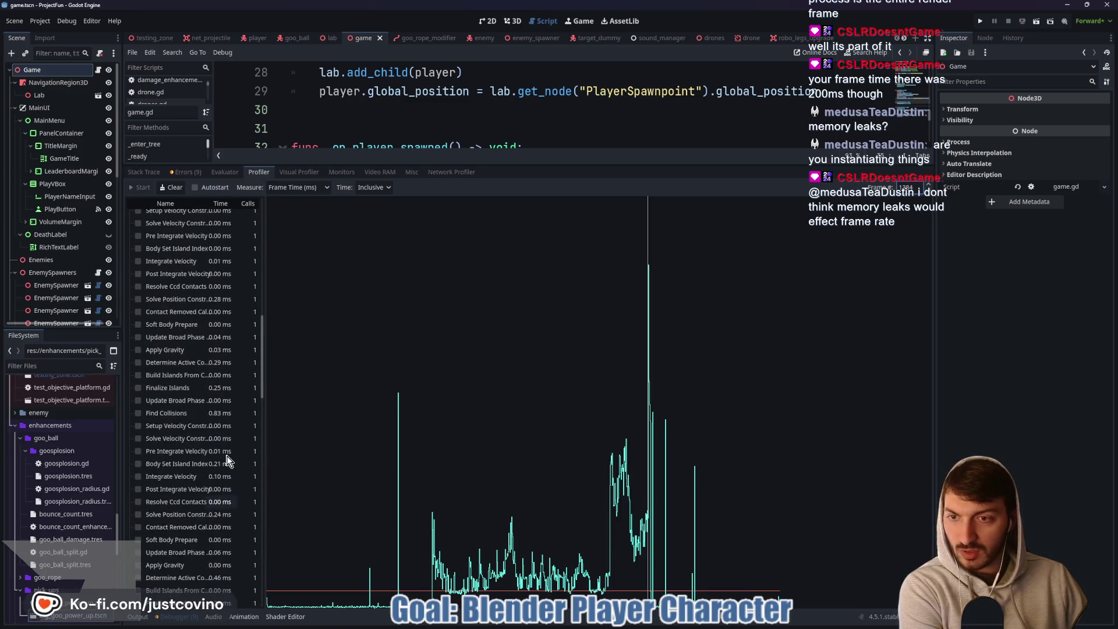
{"action": "scroll", "coordinate": [218, 441], "scroll_direction": "up", "scroll_amount": 2}
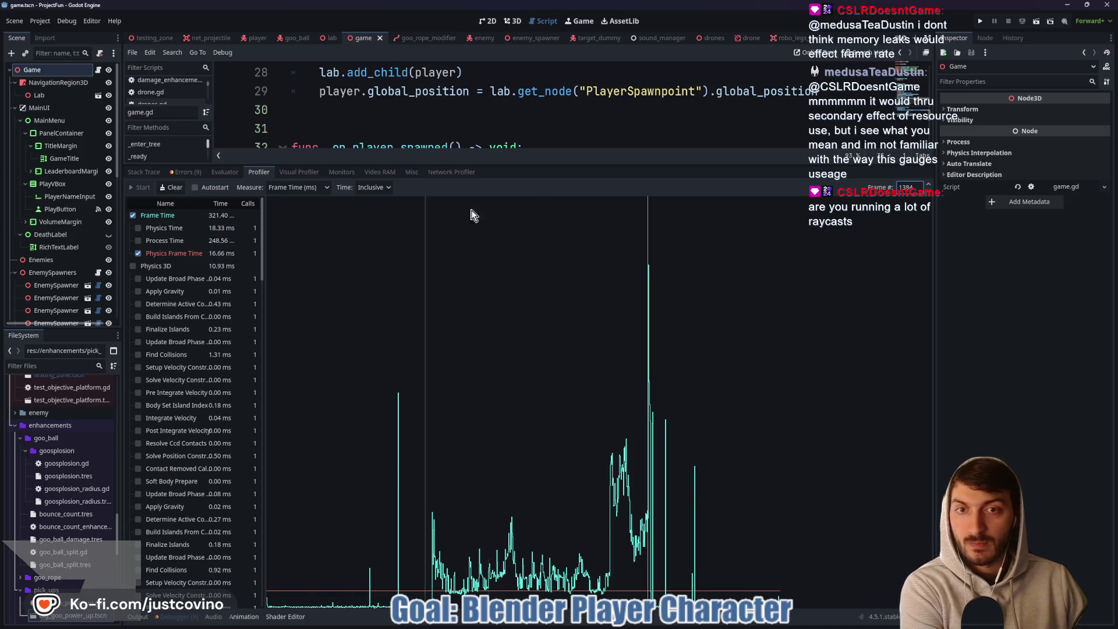
{"action": "mouse_move", "coordinate": [520, 166]}
{"action": "left_mouse_down"}
{"action": "mouse_move", "coordinate": [525, 319]}
{"action": "mouse_move", "coordinate": [512, 222]}
{"action": "mouse_move", "coordinate": [531, 391]}
{"action": "mouse_move", "coordinate": [511, 295]}
{"action": "mouse_move", "coordinate": [512, 165]}
{"action": "left_mouse_up"}
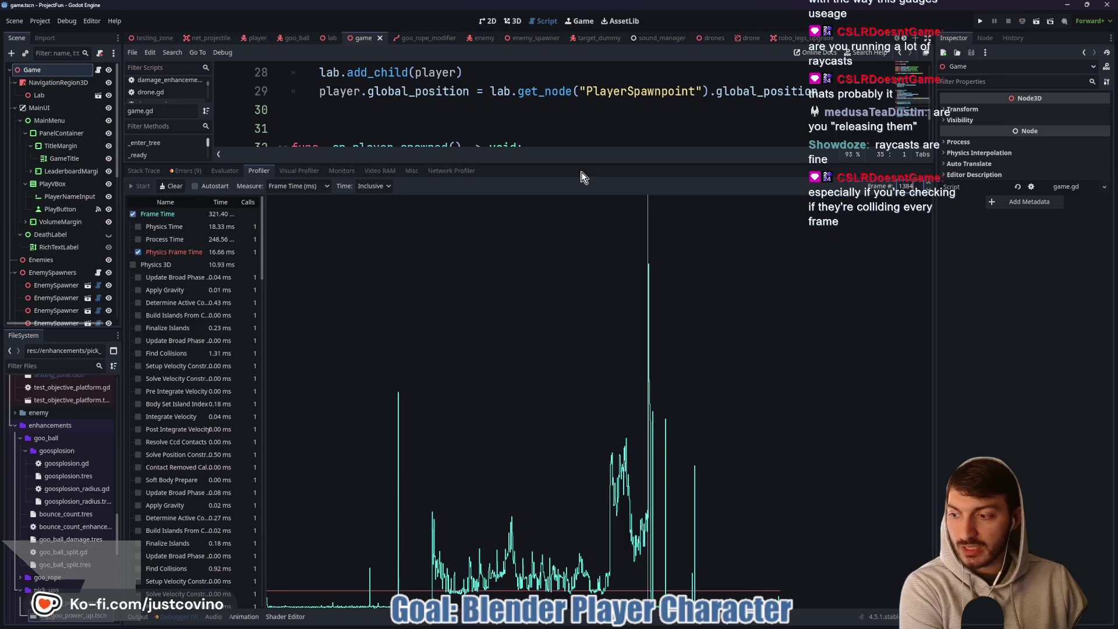
{"action": "mouse_move", "coordinate": [580, 164]}
{"action": "left_mouse_down"}
{"action": "mouse_move", "coordinate": [588, 469]}
{"action": "mouse_move", "coordinate": [597, 460]}
{"action": "left_mouse_up"}
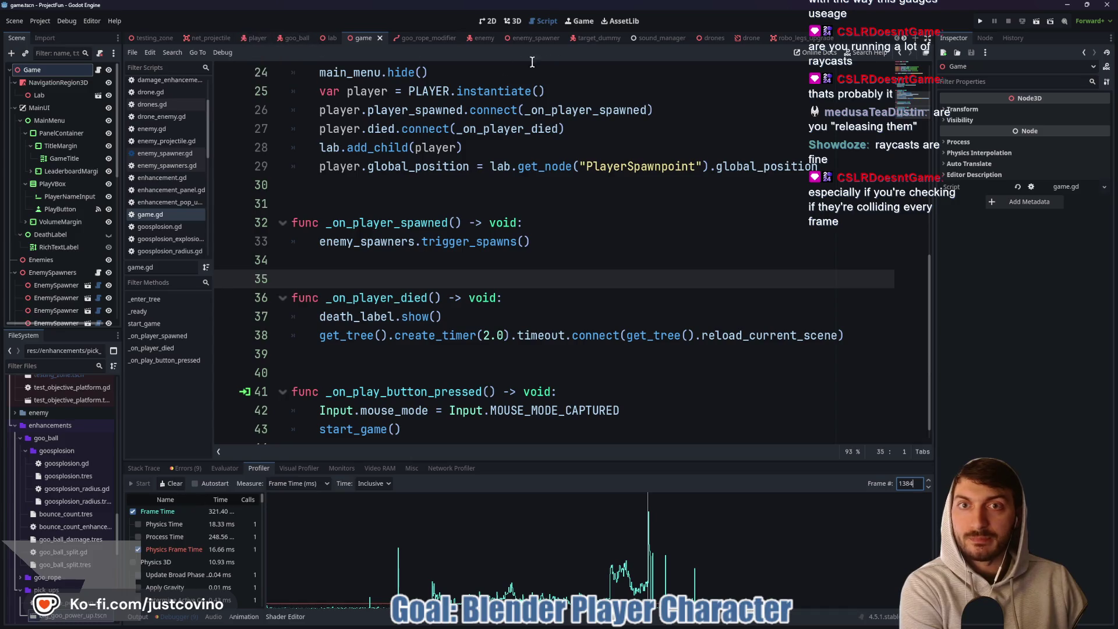
Open the enemy scene and select its LOSRay raycast node.
{"action": "left_click", "coordinate": [473, 38]}
{"action": "left_click", "coordinate": [58, 158]}
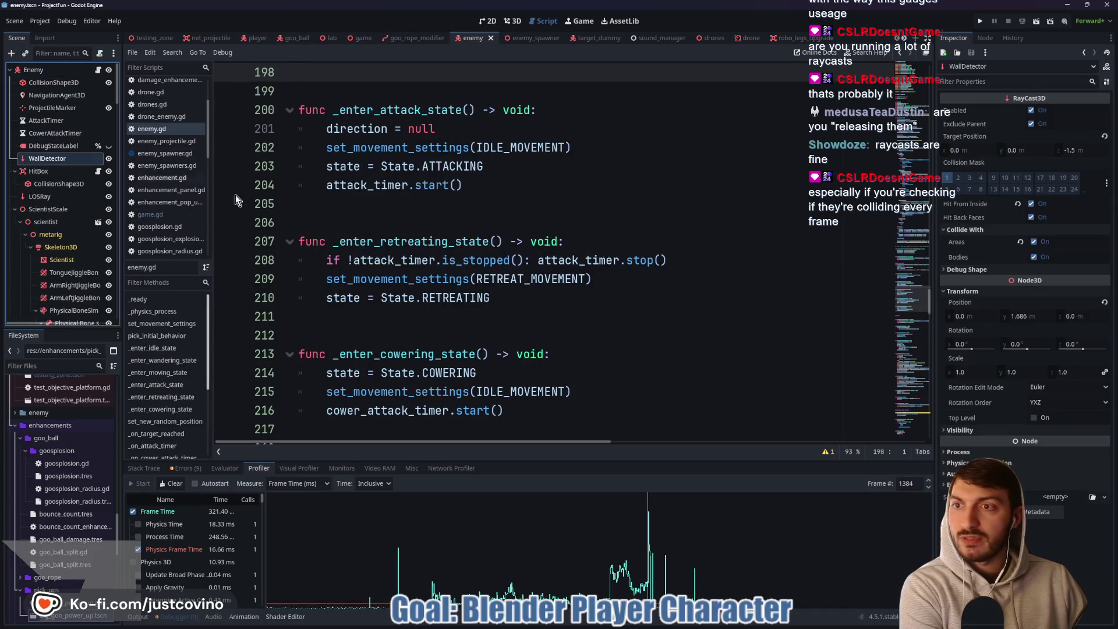
{"action": "scroll", "coordinate": [478, 223], "scroll_direction": "down", "scroll_amount": 6}
{"action": "scroll", "coordinate": [505, 262], "scroll_direction": "down", "scroll_amount": 7}
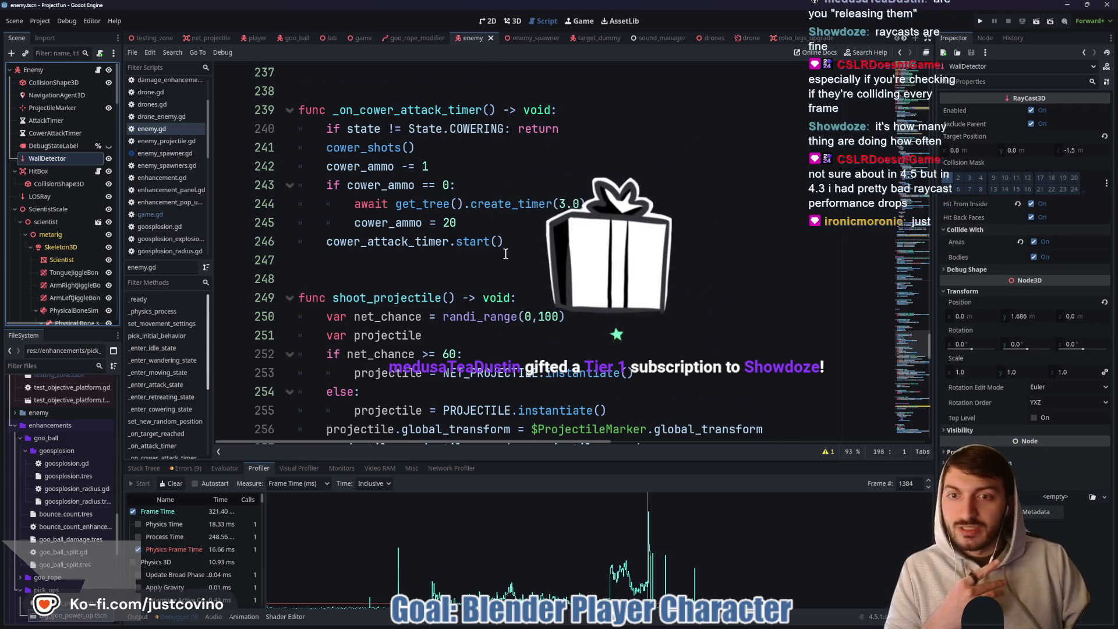
{"action": "scroll", "coordinate": [506, 254], "scroll_direction": "down", "scroll_amount": 1}
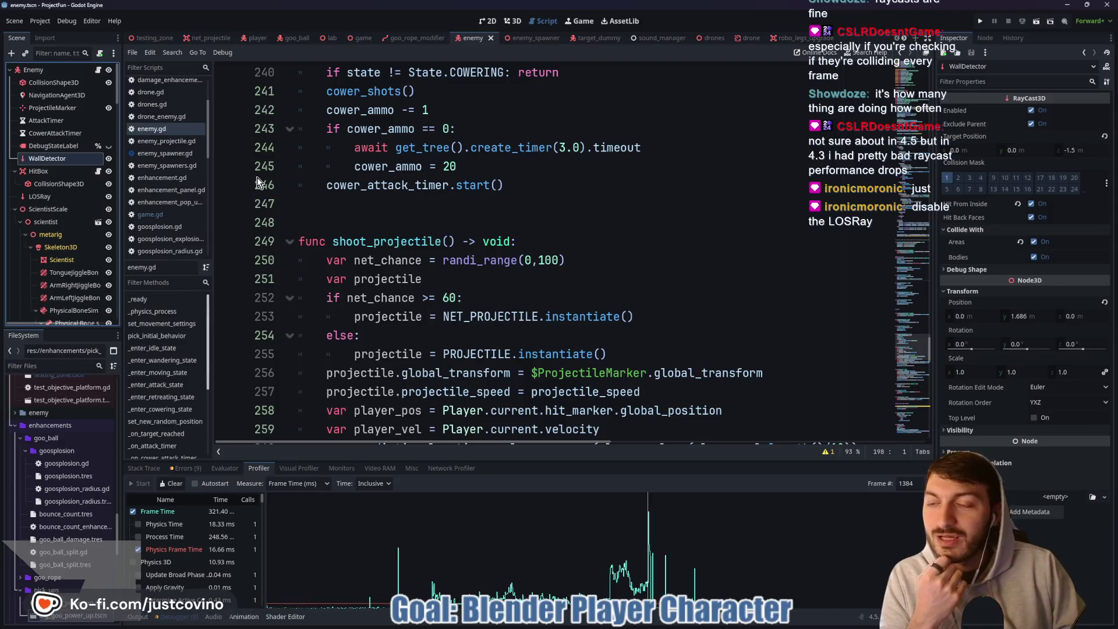
{"action": "left_click", "coordinate": [40, 196]}
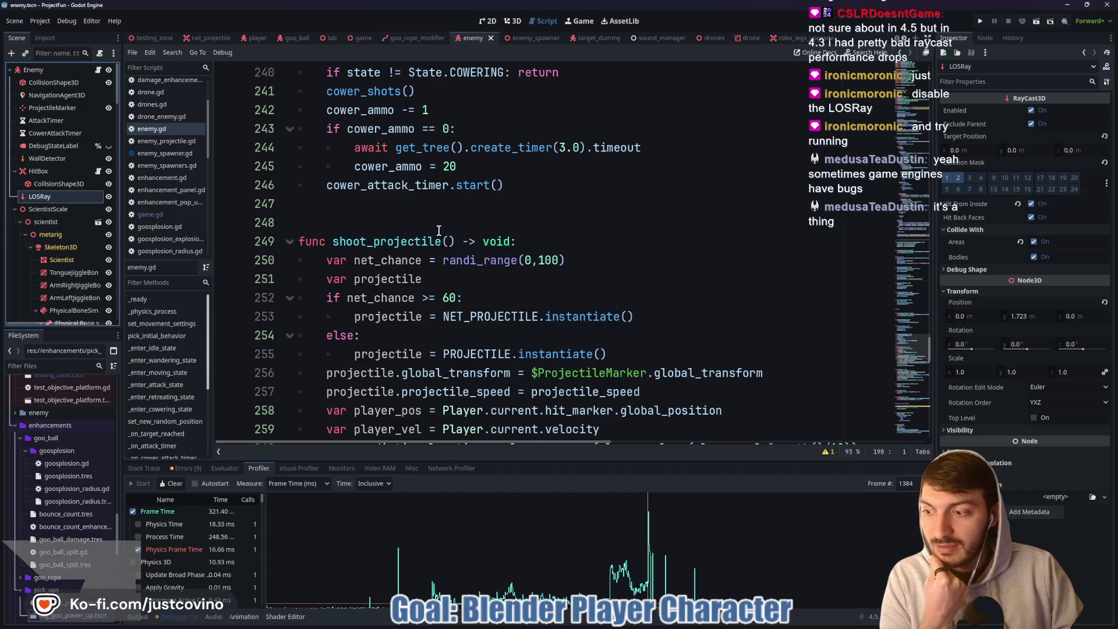
Disable LOSRay, save the enemy scene, and relaunch the game from the game script.
{"action": "left_click", "coordinate": [1033, 111]}
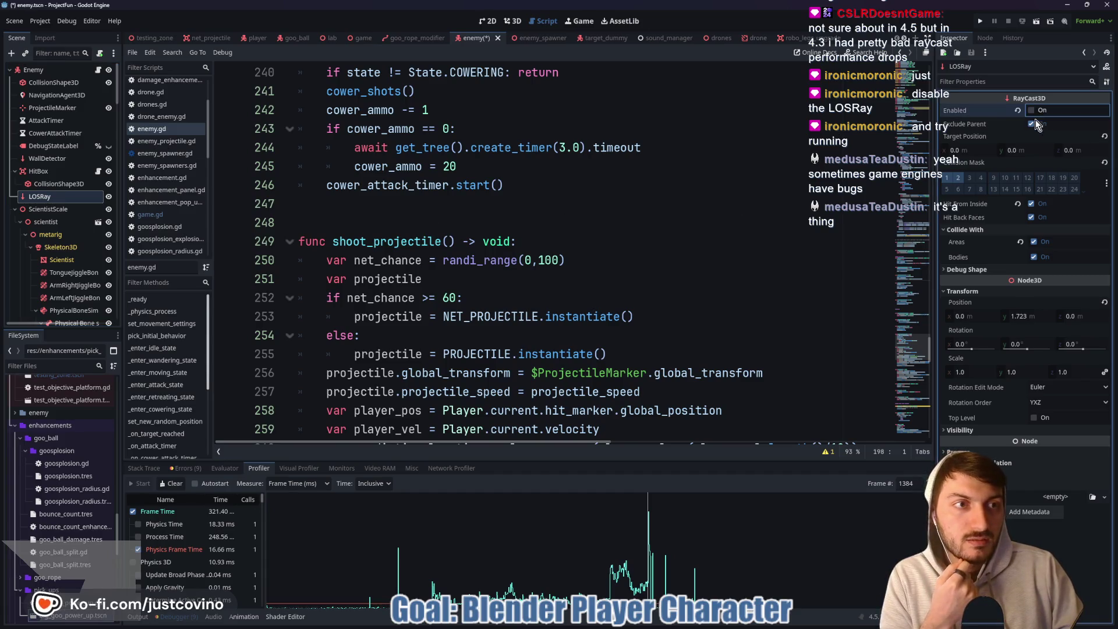
{"action": "left_click", "coordinate": [429, 209]}
{"action": "key", "text": "ctrl+s"}
{"action": "left_click", "coordinate": [364, 39]}
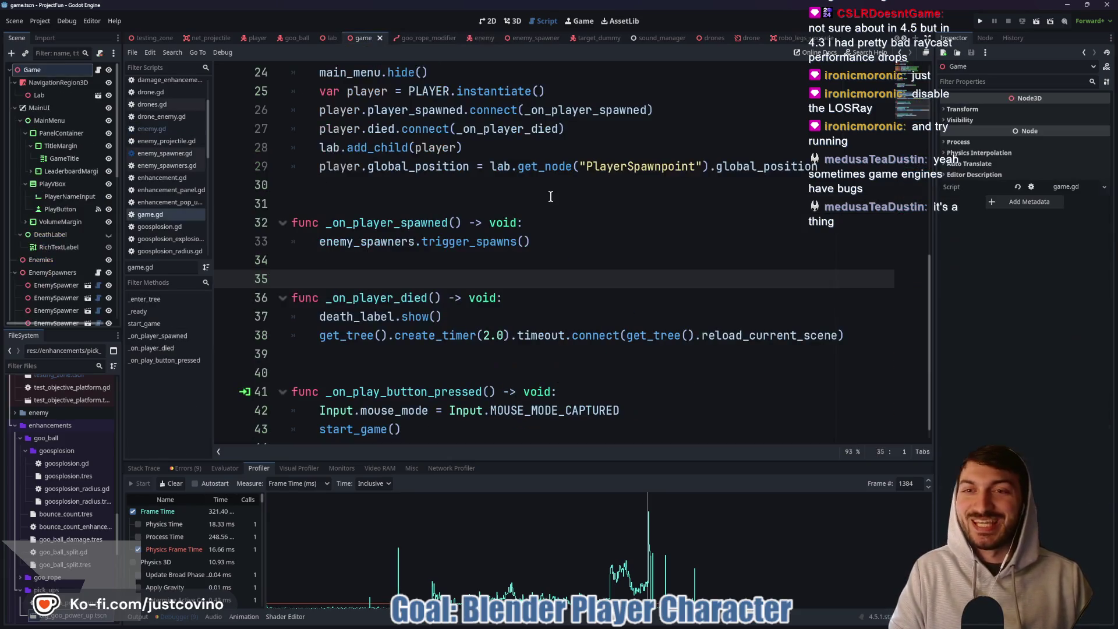
{"action": "key", "text": "F5"}
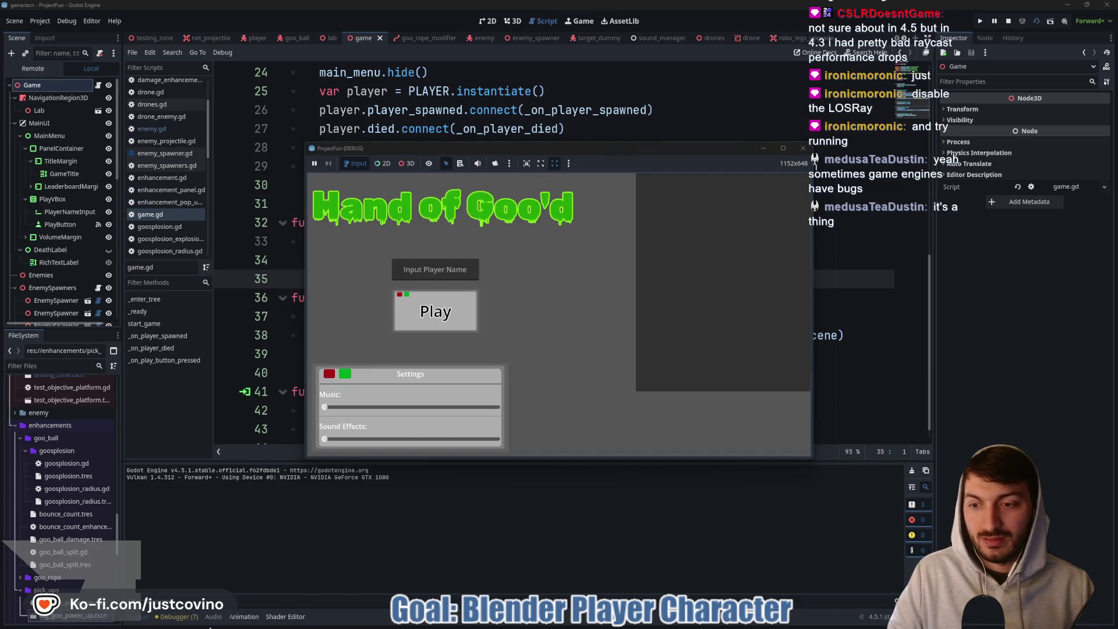
Stop the game, start profiler recording, and relaunch the game with F5.
{"action": "key", "text": "F8"}
{"action": "left_click", "coordinate": [170, 616]}
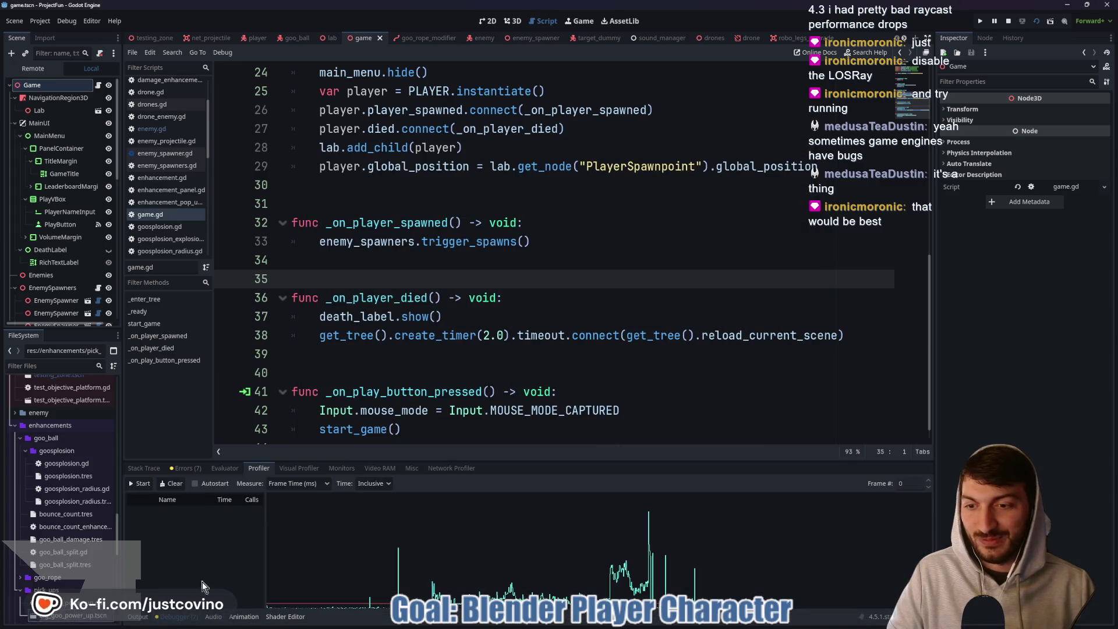
{"action": "left_click", "coordinate": [143, 484]}
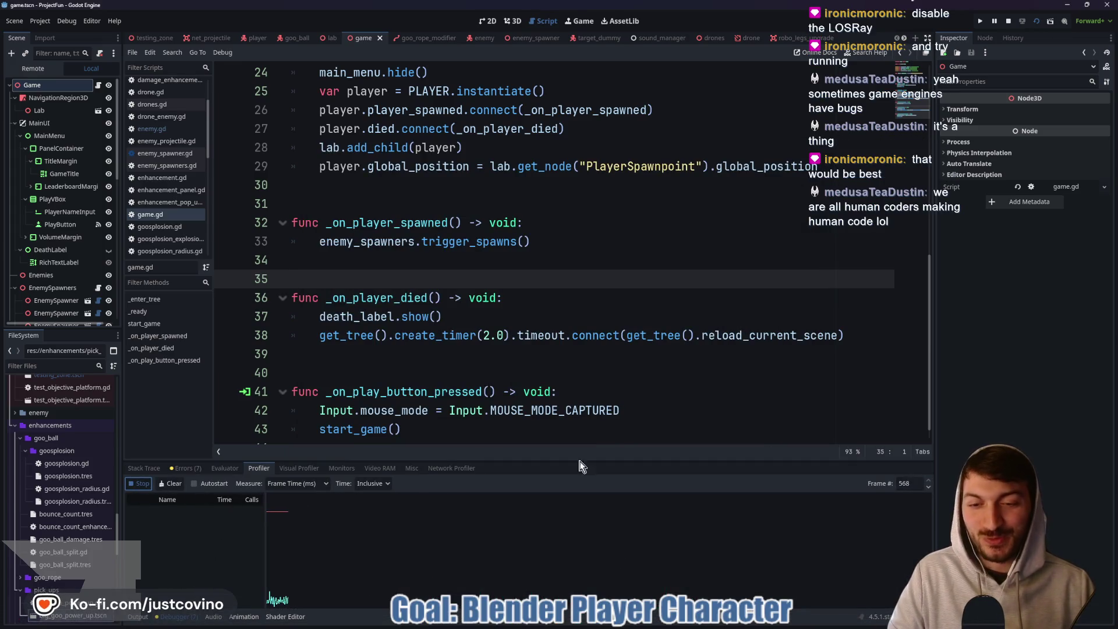
{"action": "mouse_move", "coordinate": [634, 625]}
{"action": "key", "text": "F5"}
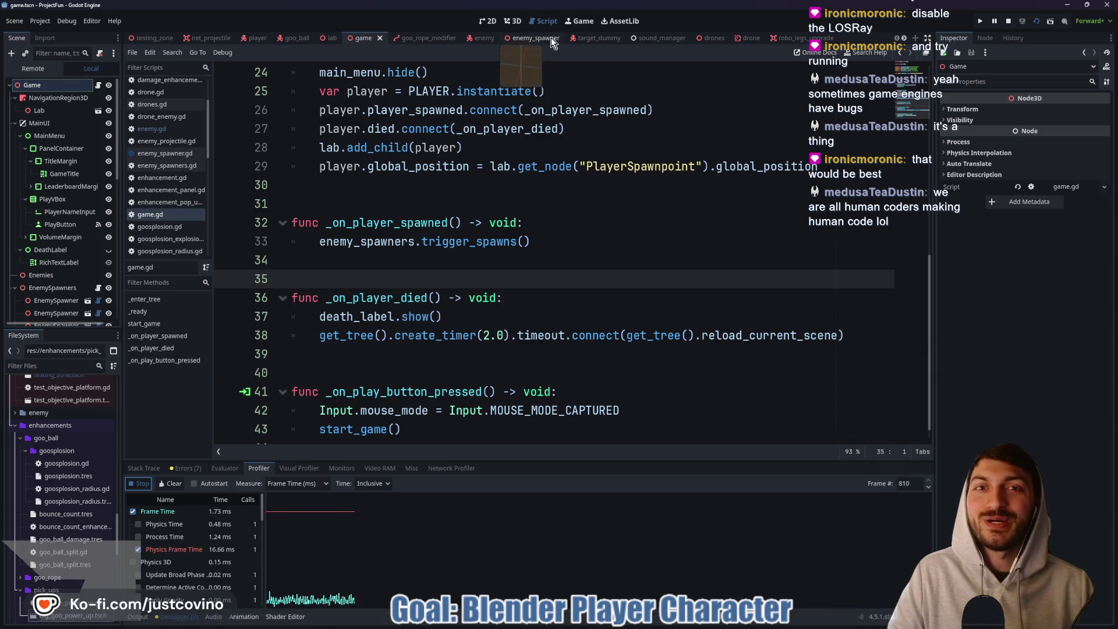
Play a round swinging and slamming through several rooms, then close the game window.
{"action": "left_click", "coordinate": [436, 311]}
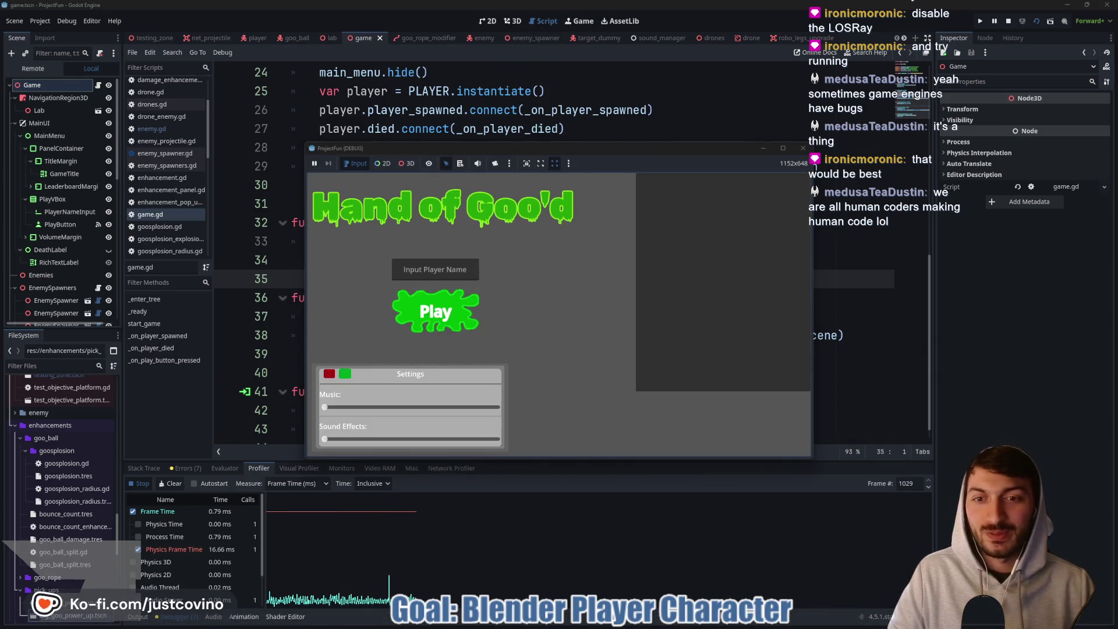
{"action": "left_click", "coordinate": [558, 315]}
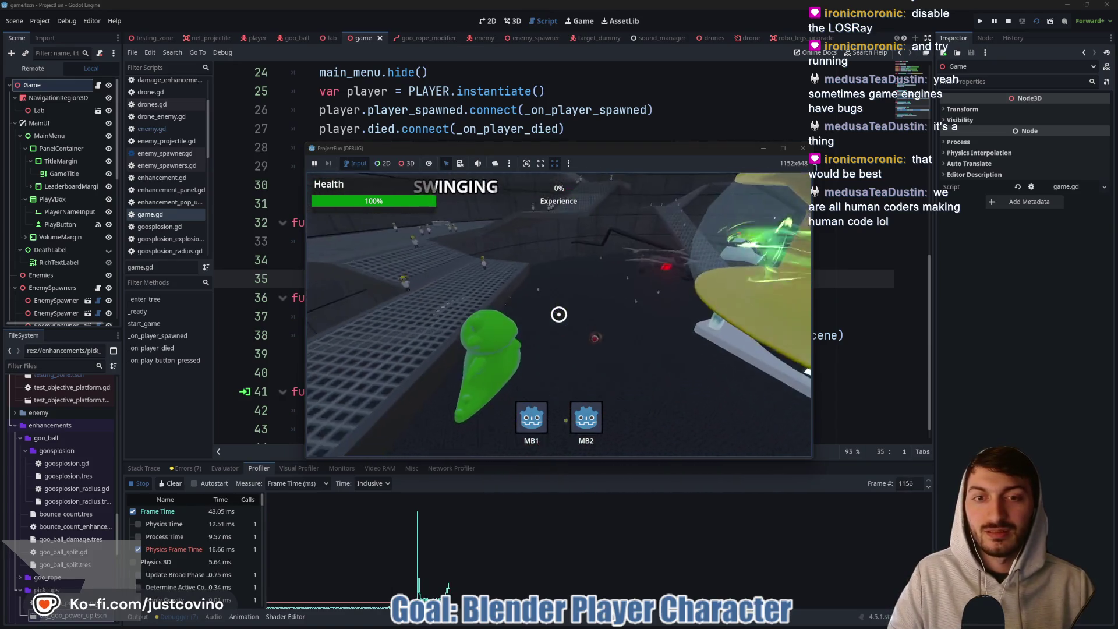
{"action": "key", "text": "ctrl"}
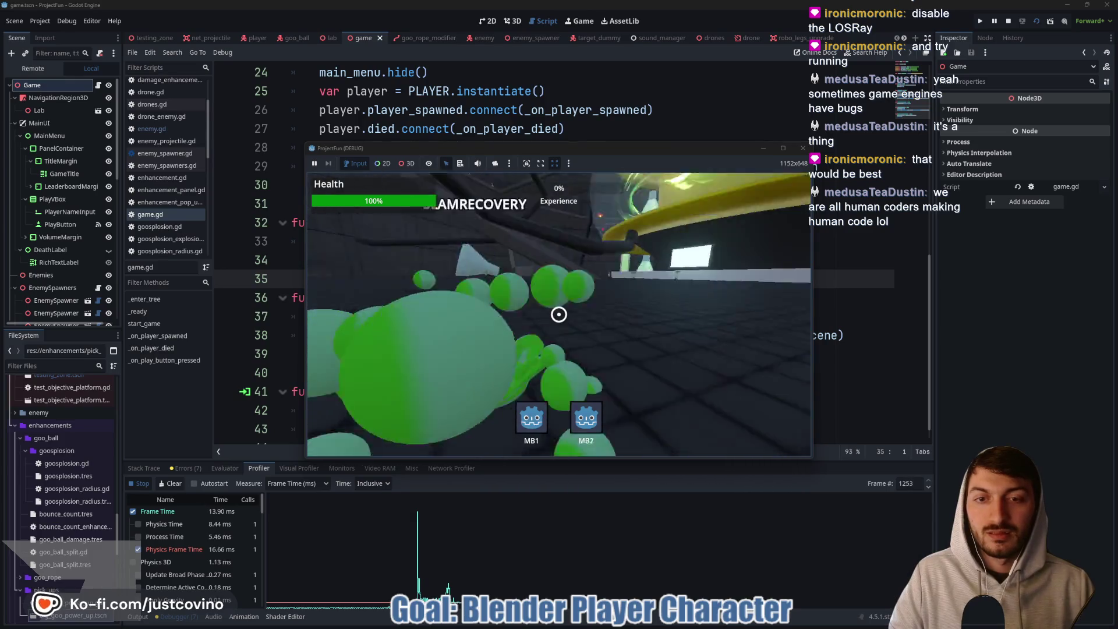
{"action": "left_click", "coordinate": [558, 314]}
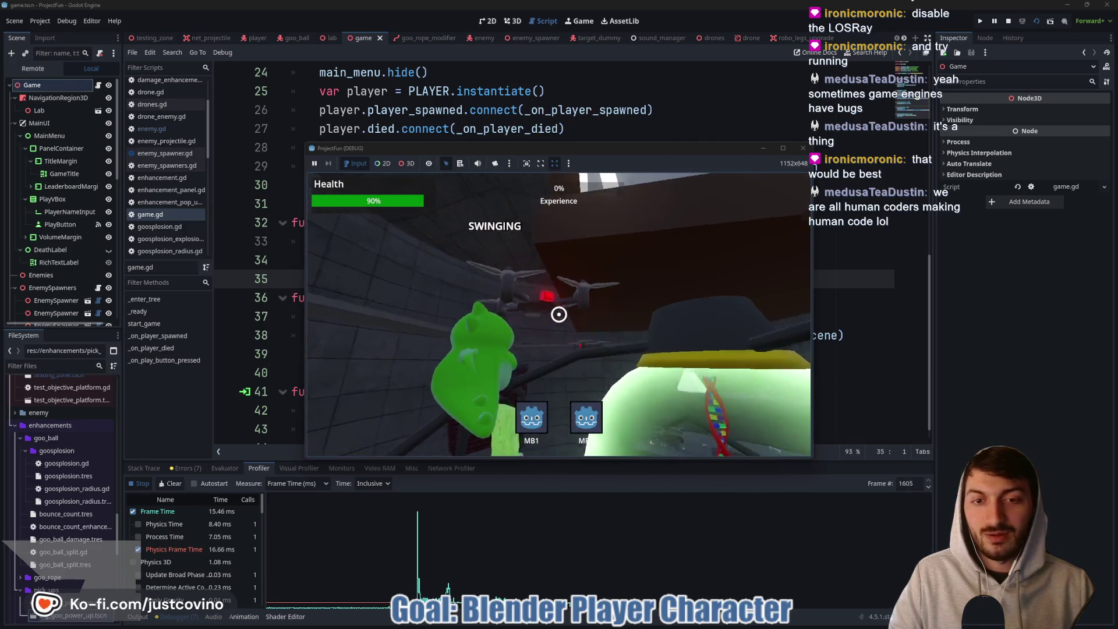
{"action": "key", "text": "ctrl"}
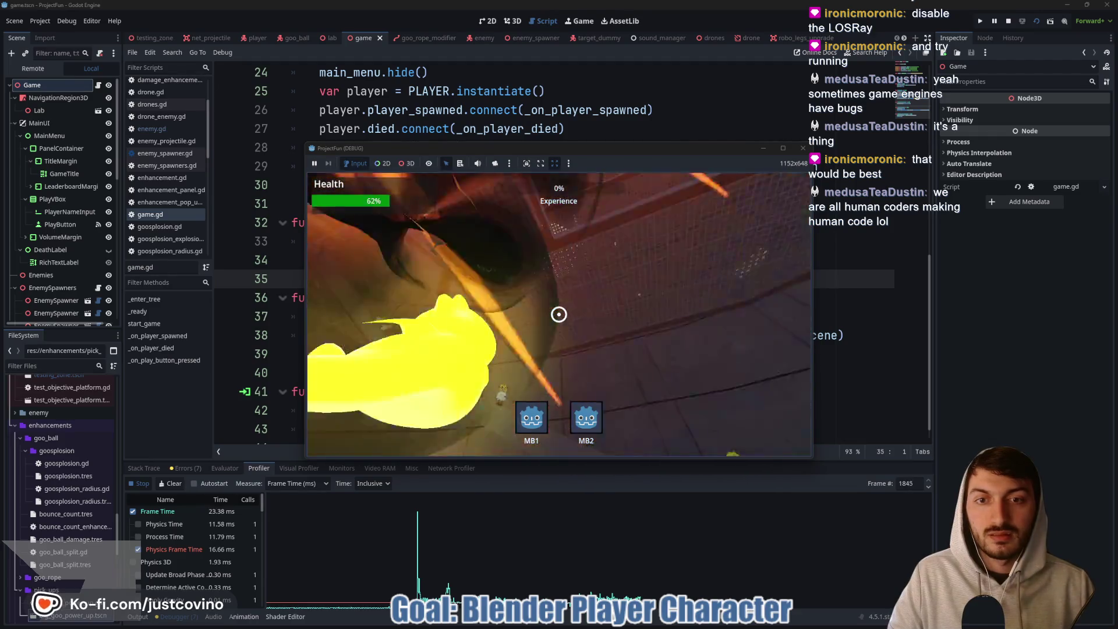
{"action": "left_click", "coordinate": [559, 315]}
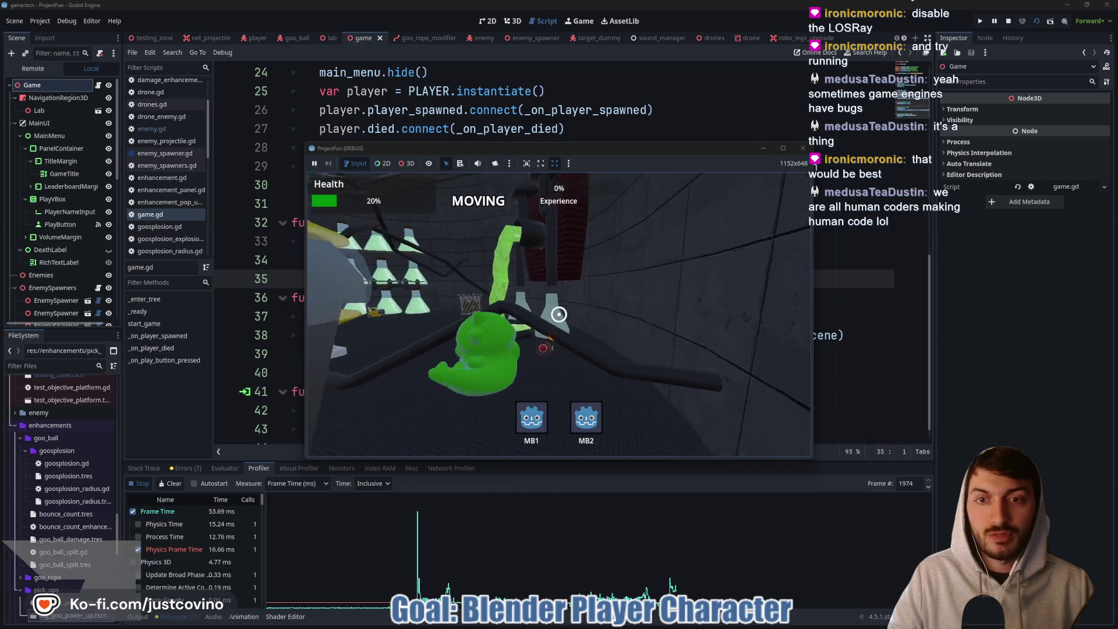
{"action": "left_click", "coordinate": [559, 314]}
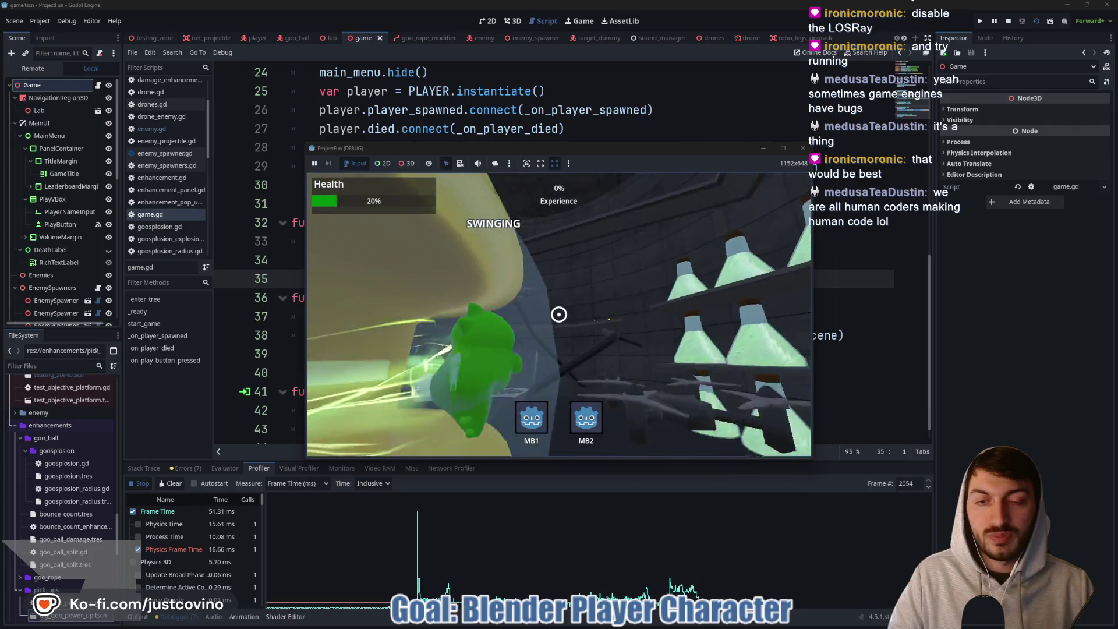
{"action": "key", "text": "ctrl"}
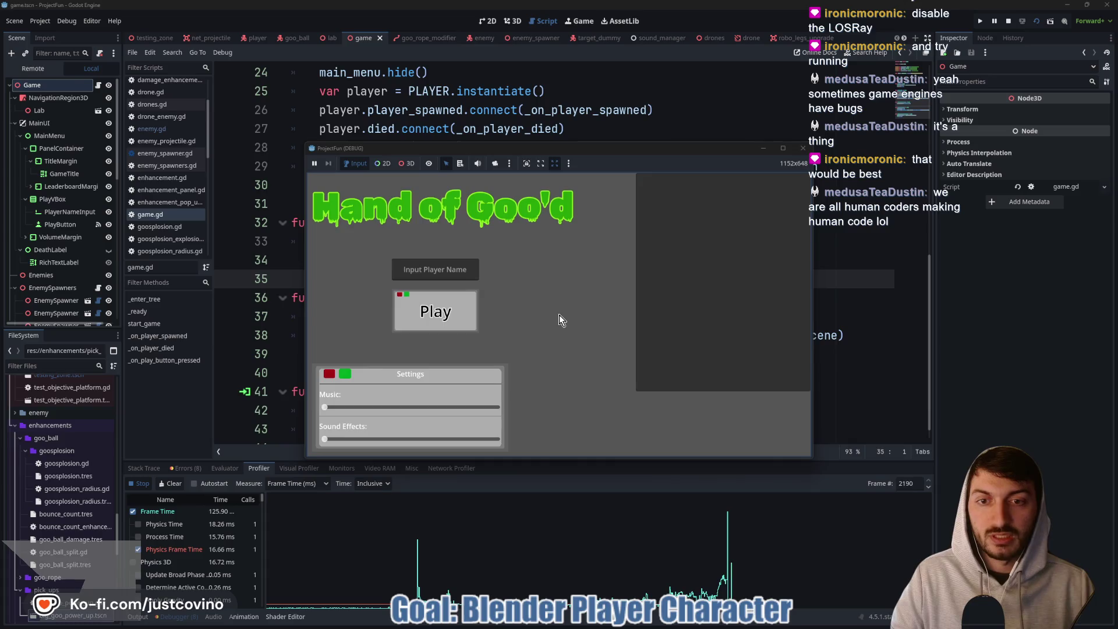
{"action": "left_click", "coordinate": [809, 149]}
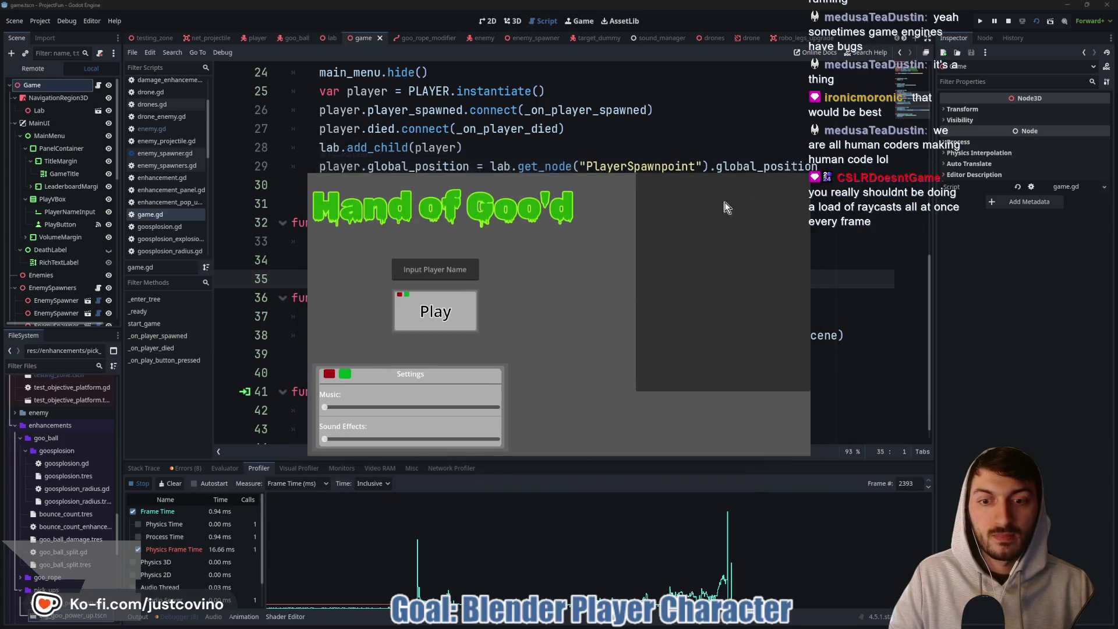
Enlarge the profiler and inspect a spike frame: Physics 54.76 ms, Process 115.93 ms.
{"action": "left_click_drag", "start_coordinate": [575, 458], "coordinate": [604, 127]}
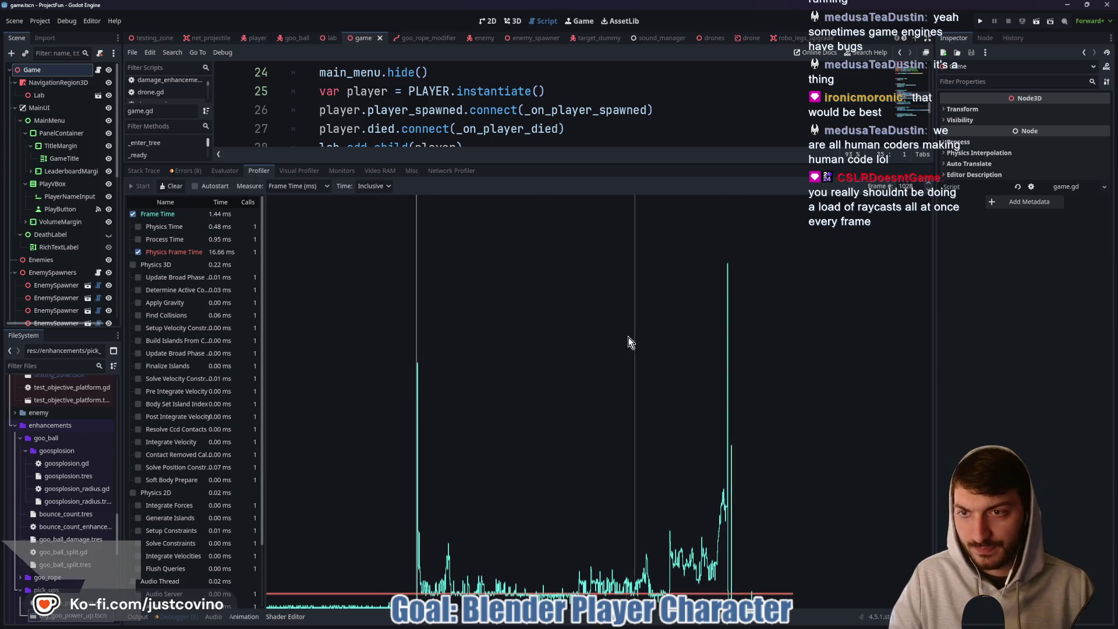
{"action": "left_click", "coordinate": [928, 185]}
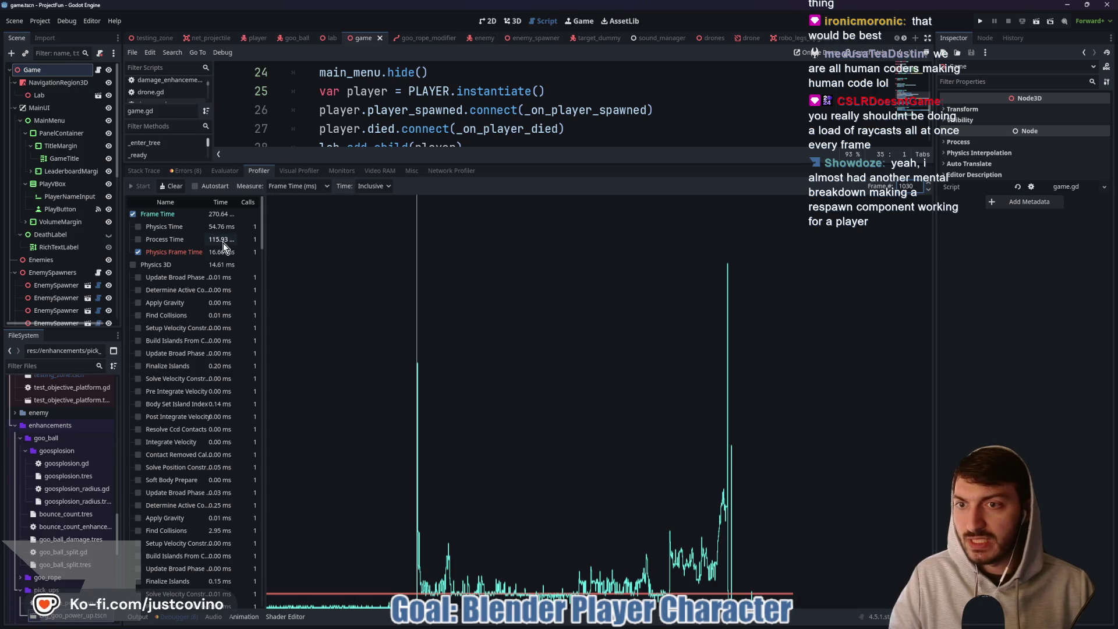
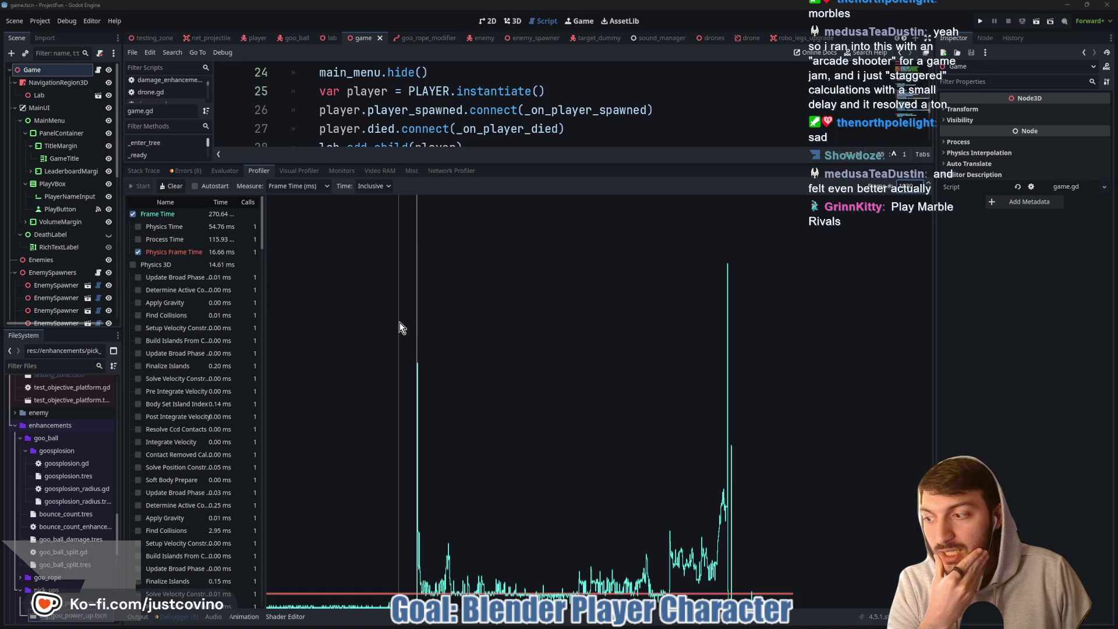
Select a frame in the profiler graph and scroll through its function timings.
{"action": "left_click", "coordinate": [404, 324]}
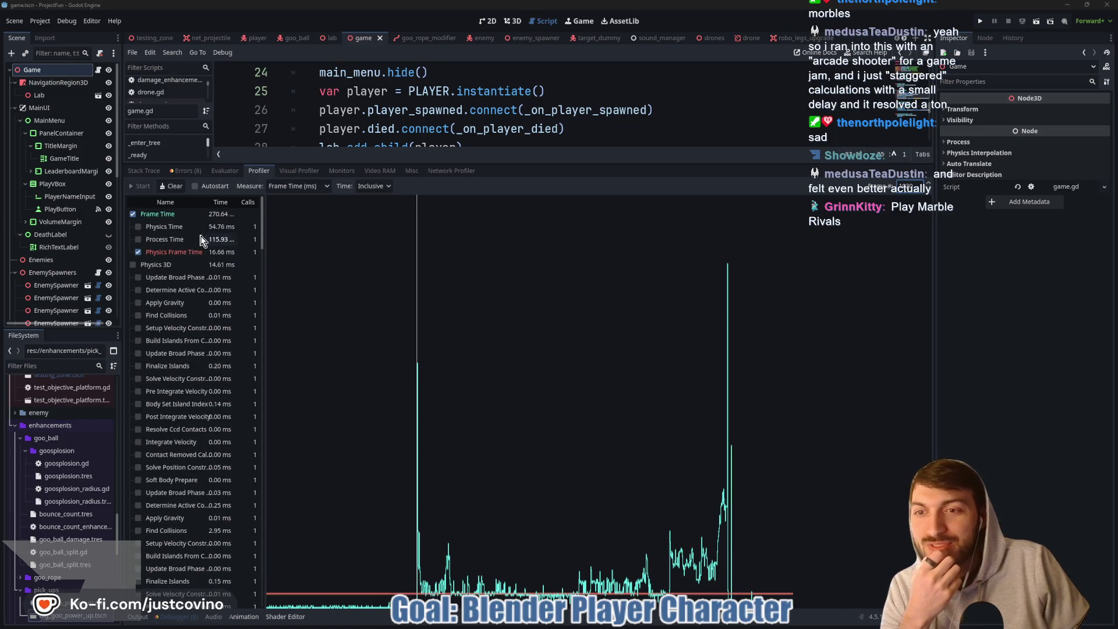
{"action": "scroll", "coordinate": [193, 245], "scroll_direction": "down", "scroll_amount": 5}
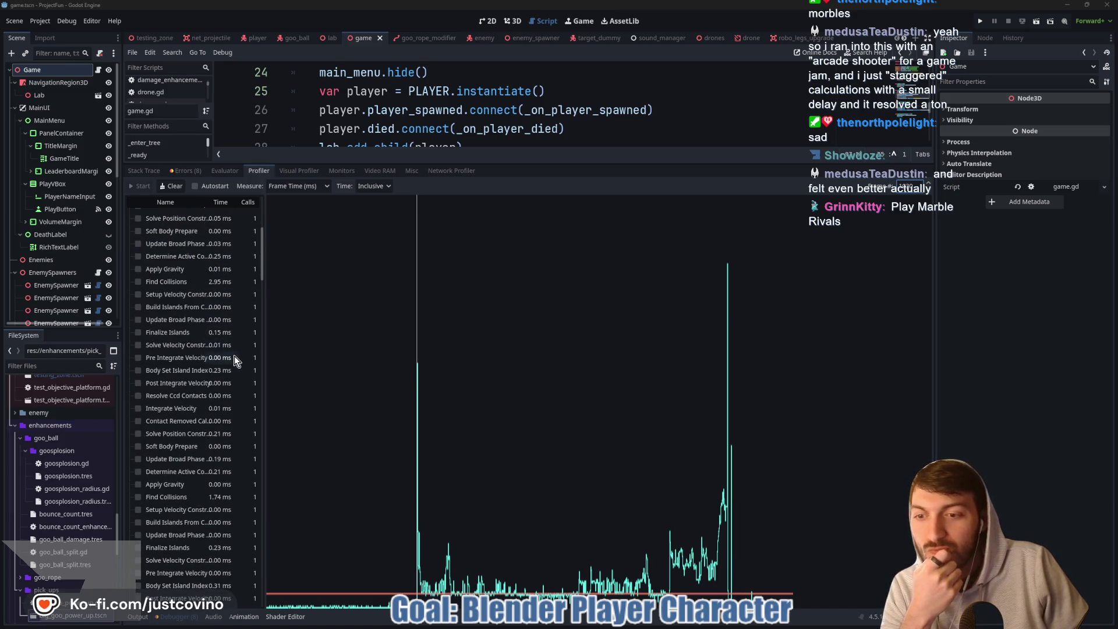
{"action": "scroll", "coordinate": [232, 375], "scroll_direction": "down", "scroll_amount": 5}
{"action": "scroll", "coordinate": [229, 381], "scroll_direction": "down", "scroll_amount": 10}
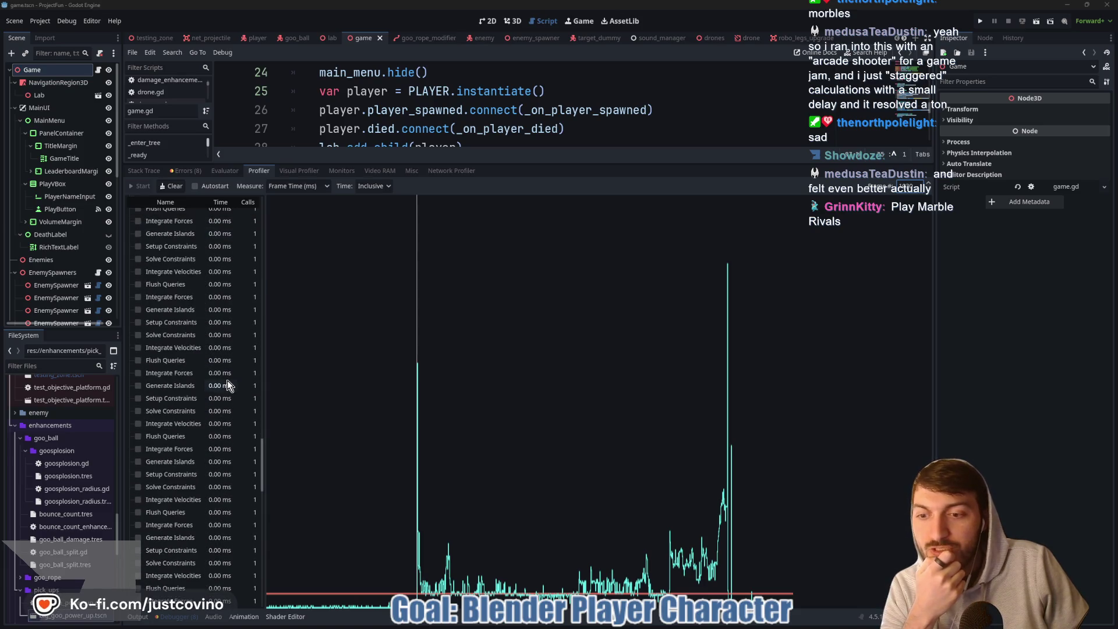
{"action": "scroll", "coordinate": [224, 388], "scroll_direction": "up", "scroll_amount": 5}
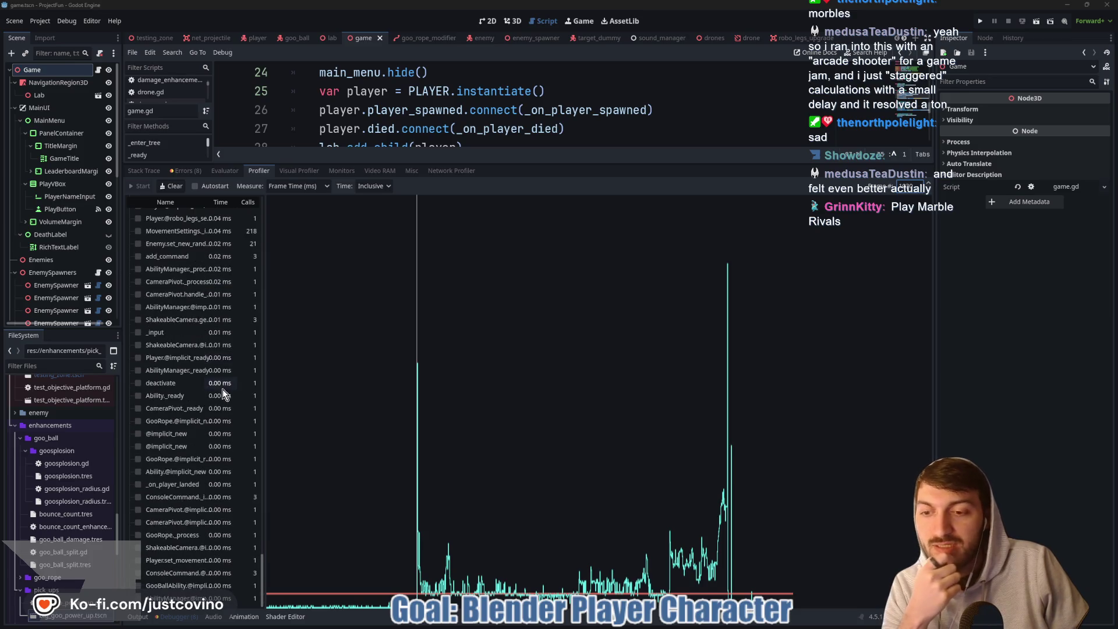
{"action": "left_click_drag", "start_coordinate": [261, 515], "coordinate": [236, 237]}
Drag the debugger splitter down so game.gd fills most of the editor.
{"action": "scroll", "coordinate": [236, 236], "scroll_direction": "up", "scroll_amount": 5}
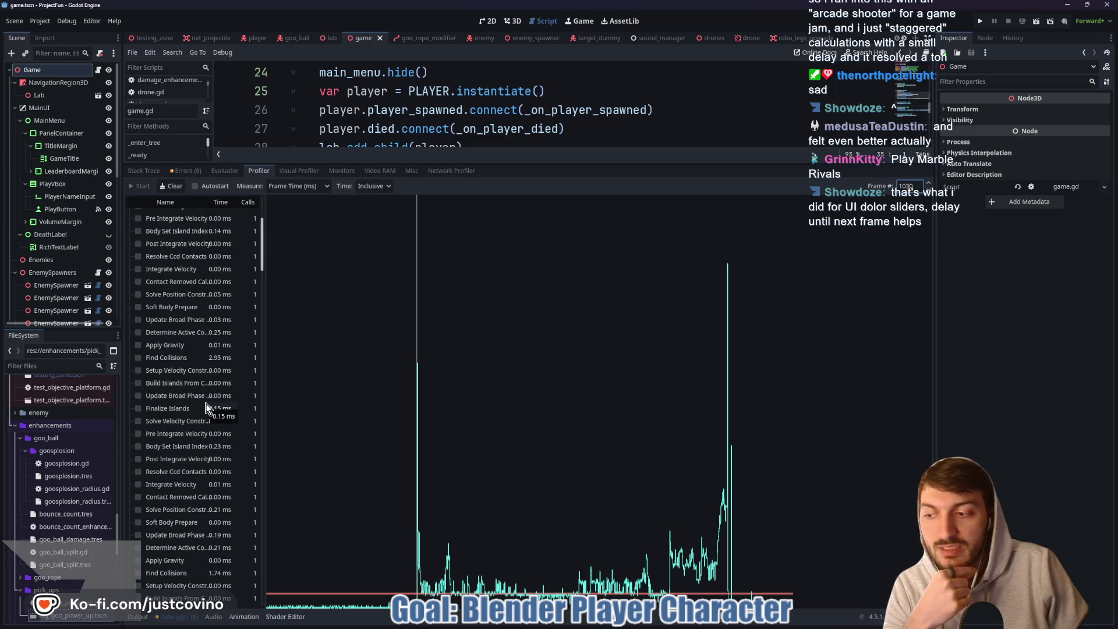
{"action": "scroll", "coordinate": [218, 379], "scroll_direction": "up", "scroll_amount": 5}
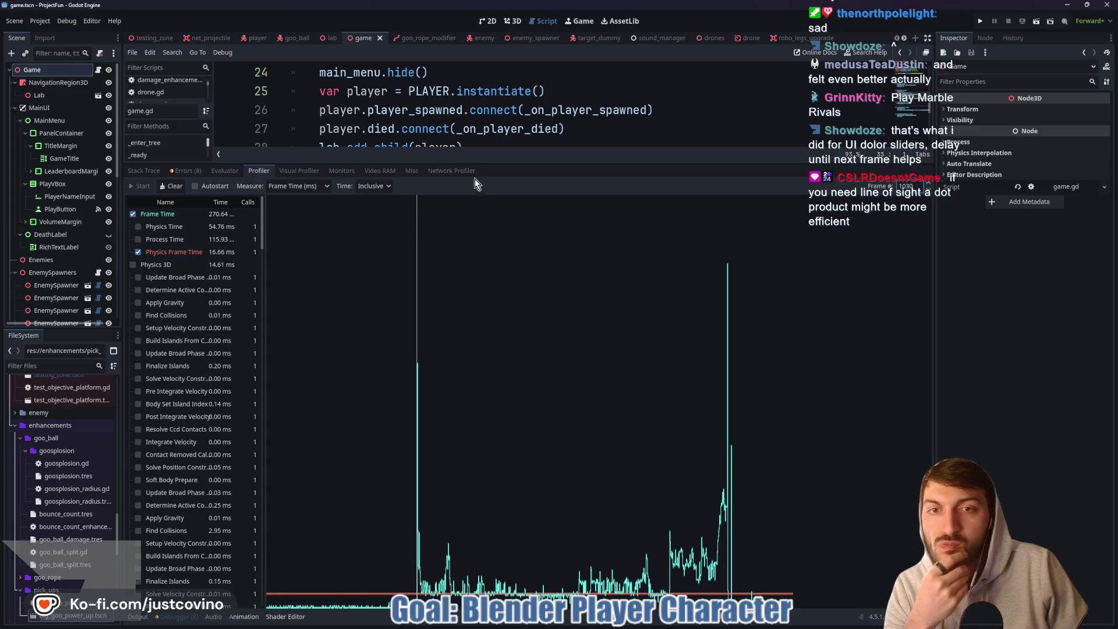
{"action": "left_click_drag", "start_coordinate": [493, 163], "coordinate": [493, 475]}
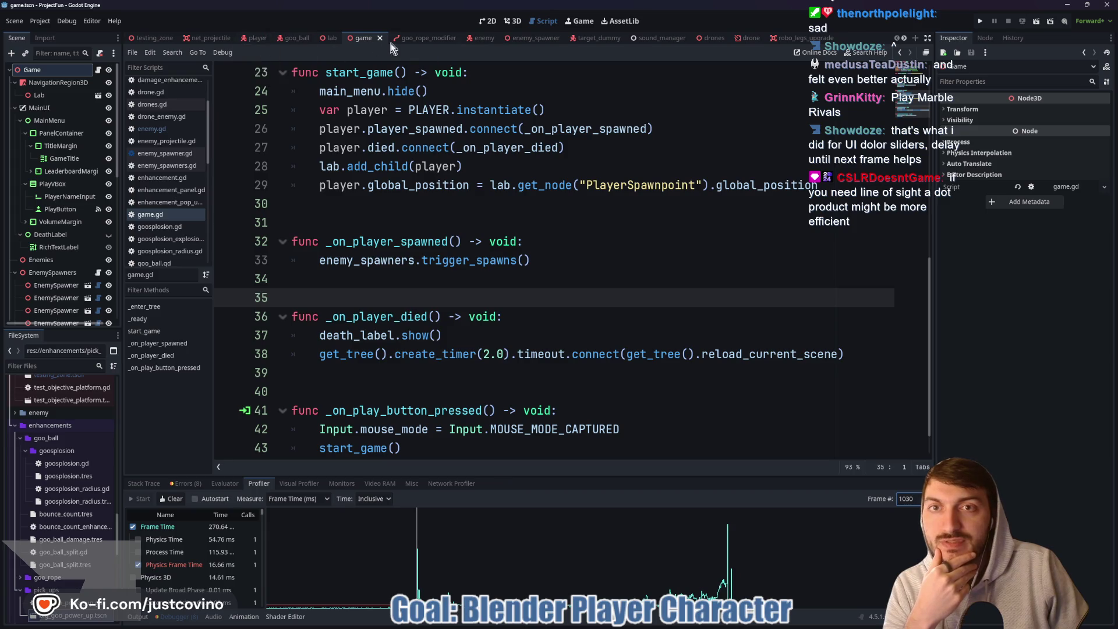
Switch to the enemy scene and scroll through enemy.gd.
{"action": "left_click", "coordinate": [481, 39]}
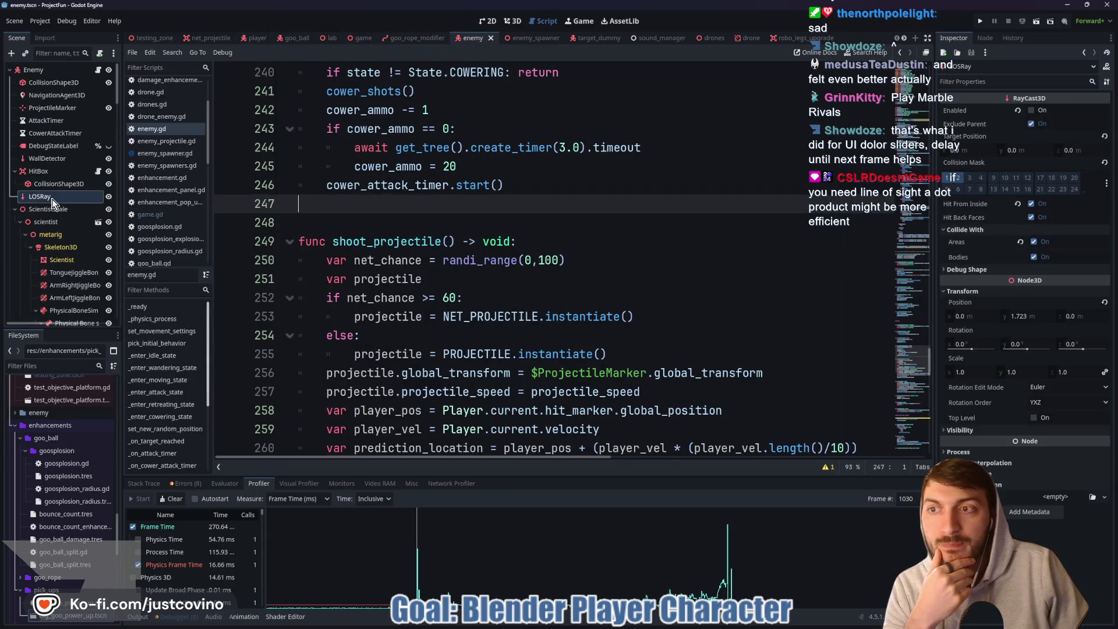
{"action": "scroll", "coordinate": [366, 192], "scroll_direction": "up", "scroll_amount": 15}
{"action": "scroll", "coordinate": [367, 207], "scroll_direction": "up", "scroll_amount": 5}
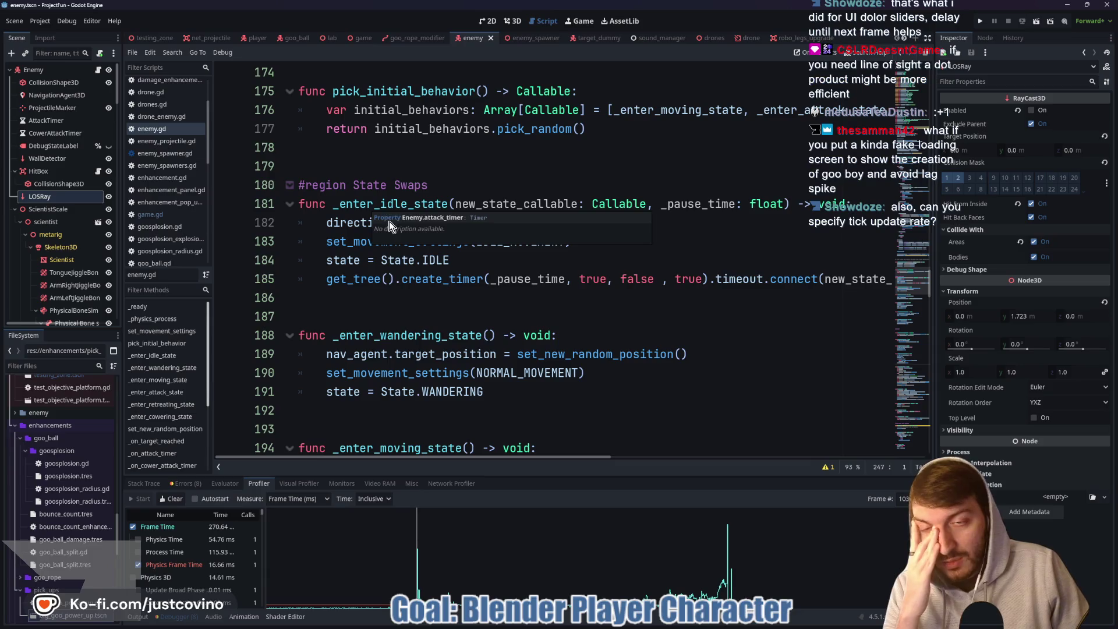
{"action": "scroll", "coordinate": [443, 227], "scroll_direction": "up", "scroll_amount": 6}
{"action": "scroll", "coordinate": [442, 233], "scroll_direction": "up", "scroll_amount": 8}
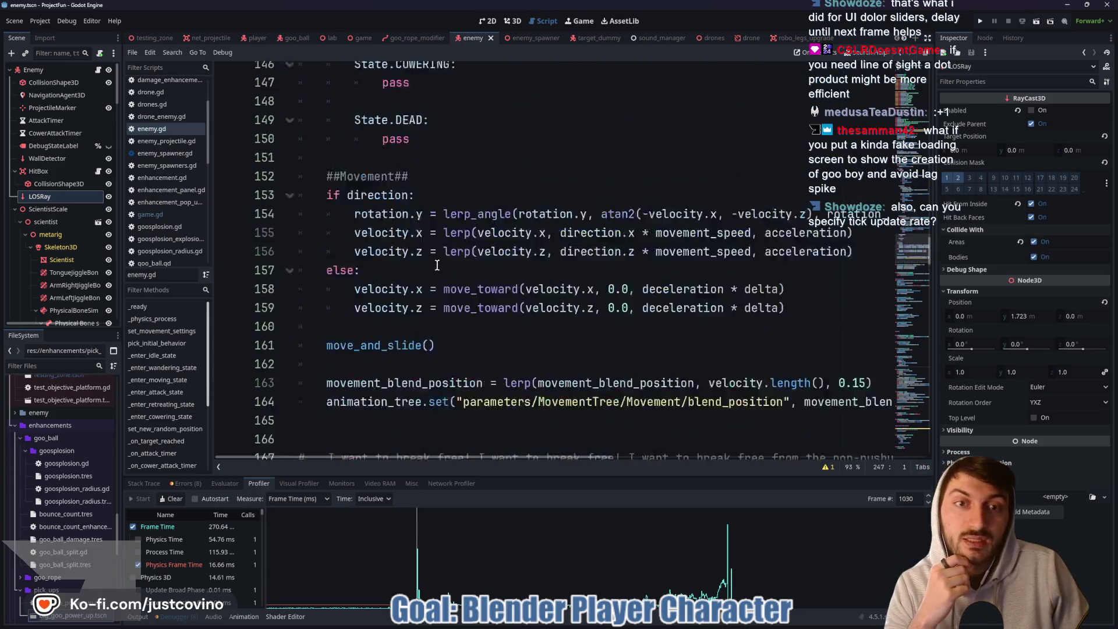
{"action": "scroll", "coordinate": [446, 291], "scroll_direction": "down", "scroll_amount": 5}
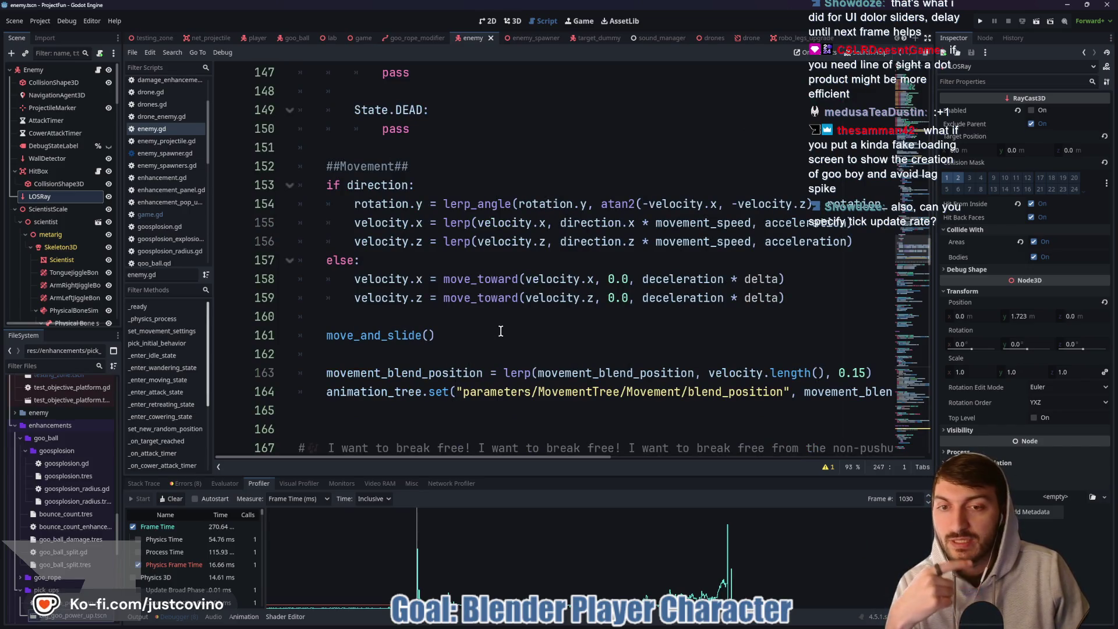
{"action": "scroll", "coordinate": [512, 329], "scroll_direction": "up", "scroll_amount": 5}
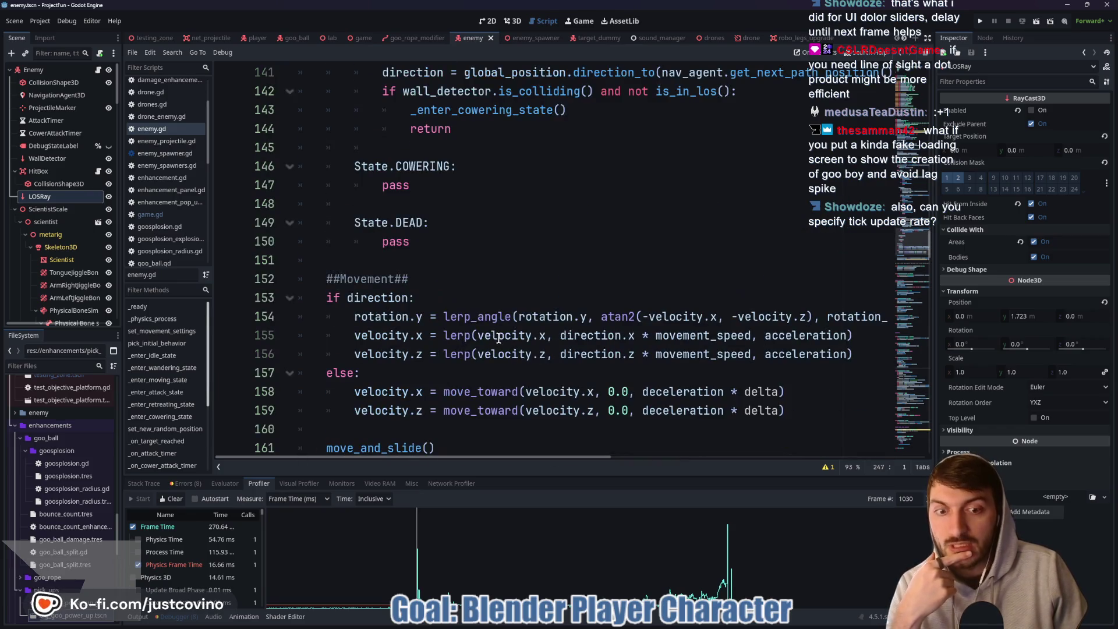
{"action": "scroll", "coordinate": [498, 334], "scroll_direction": "up", "scroll_amount": 5}
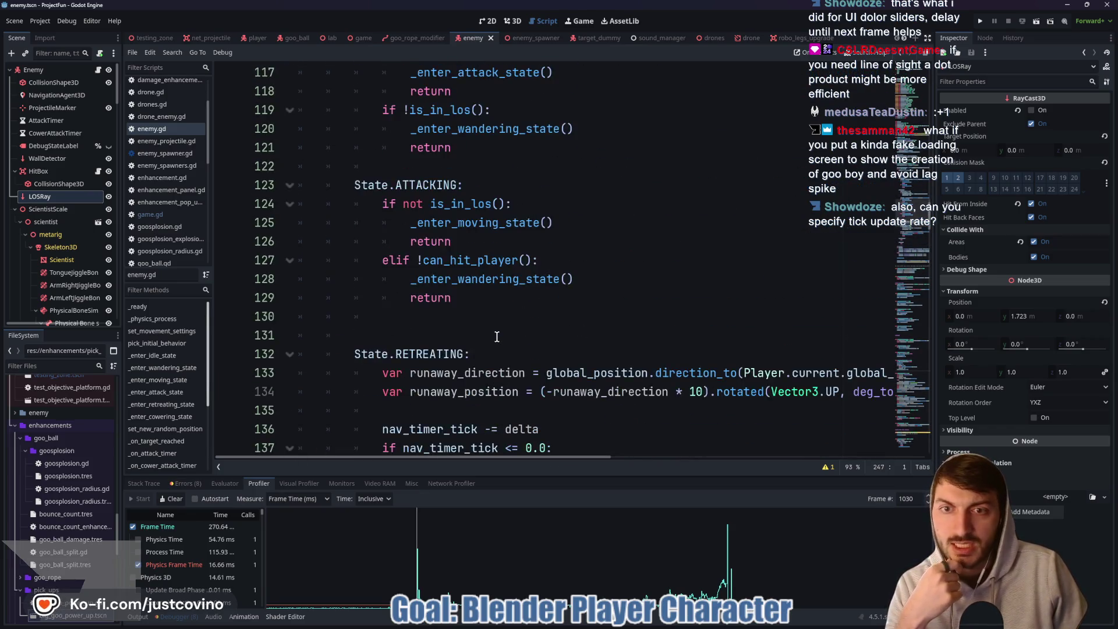
{"action": "scroll", "coordinate": [497, 337], "scroll_direction": "down", "scroll_amount": 2}
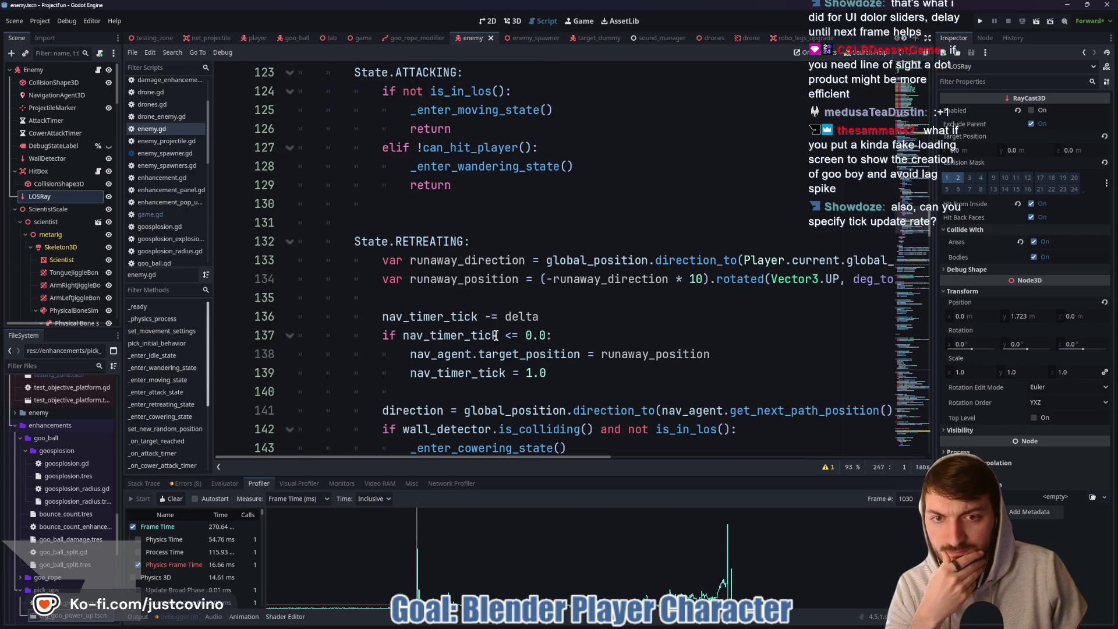
{"action": "scroll", "coordinate": [495, 336], "scroll_direction": "up", "scroll_amount": 20}
Jump to _ready and select the los_ray variable on line 46.
{"action": "left_click", "coordinate": [138, 307]}
{"action": "scroll", "coordinate": [469, 307], "scroll_direction": "up", "scroll_amount": 3}
{"action": "scroll", "coordinate": [469, 307], "scroll_direction": "down", "scroll_amount": 4}
{"action": "scroll", "coordinate": [467, 307], "scroll_direction": "up", "scroll_amount": 6}
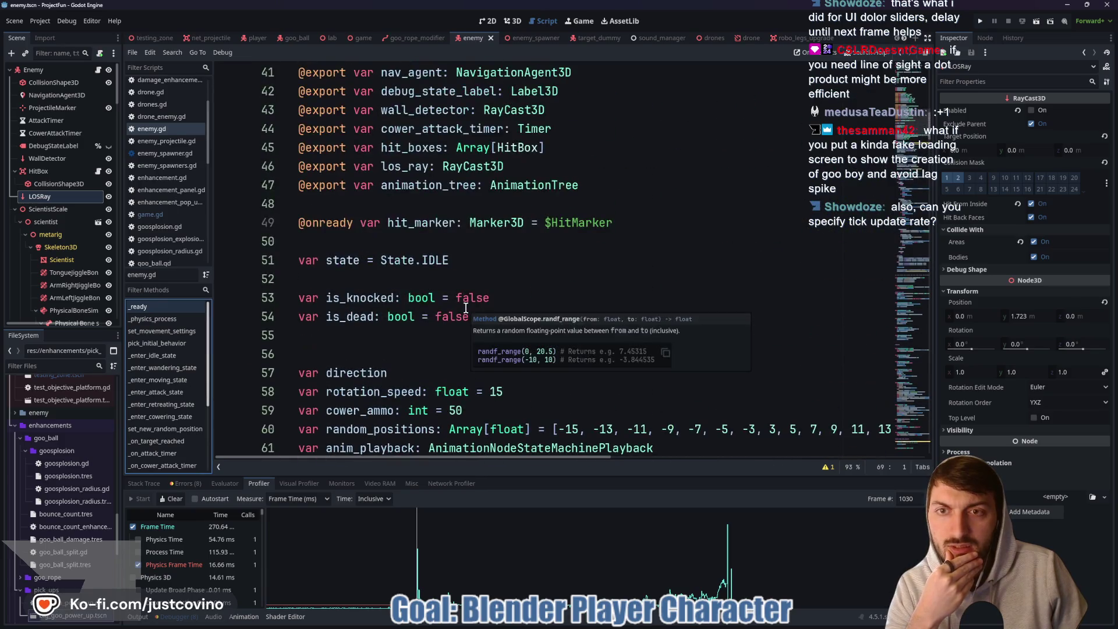
{"action": "scroll", "coordinate": [466, 308], "scroll_direction": "up", "scroll_amount": 2}
{"action": "double_click", "coordinate": [407, 280]}
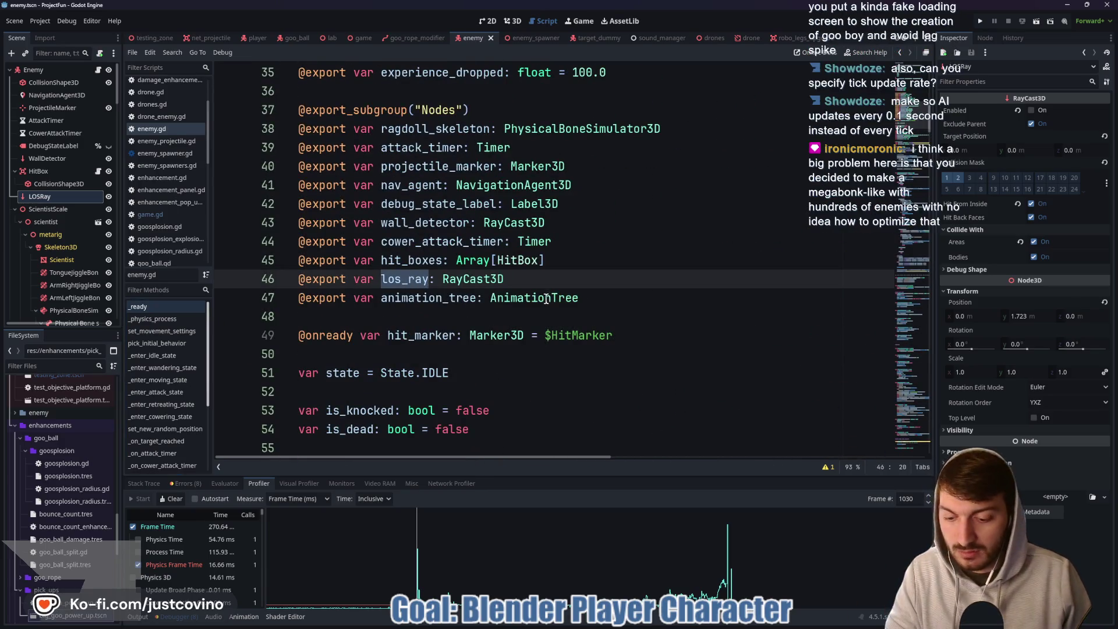
Search enemy.gd for los_ray, stepping through its three occurrences to line 92.
{"action": "key", "text": "ctrl+f"}
{"action": "left_click", "coordinate": [806, 467]}
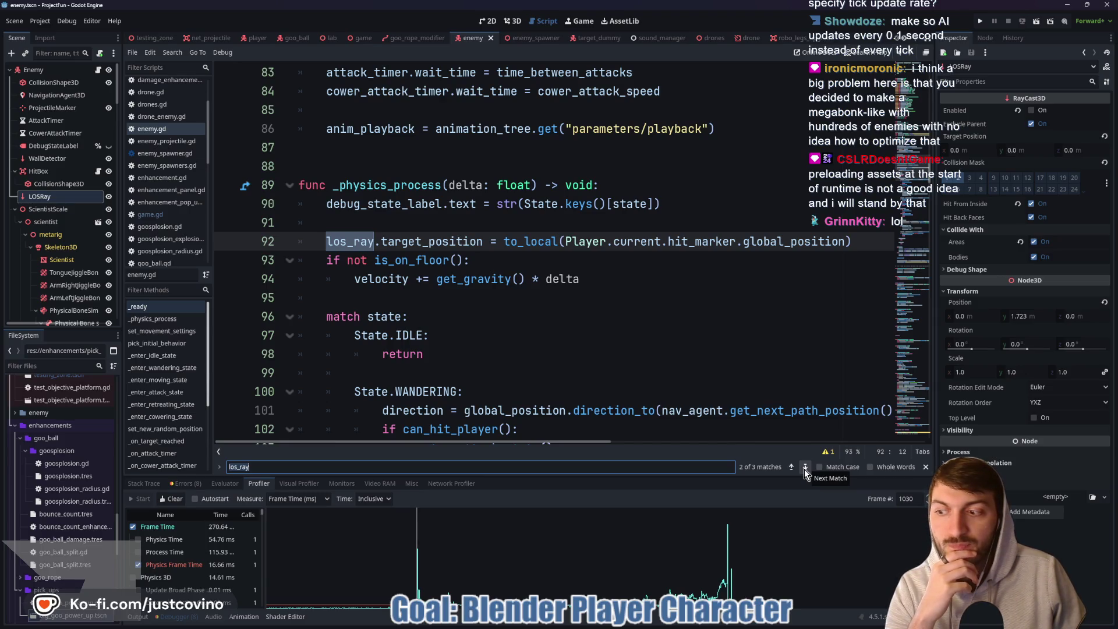
{"action": "left_click", "coordinate": [805, 469]}
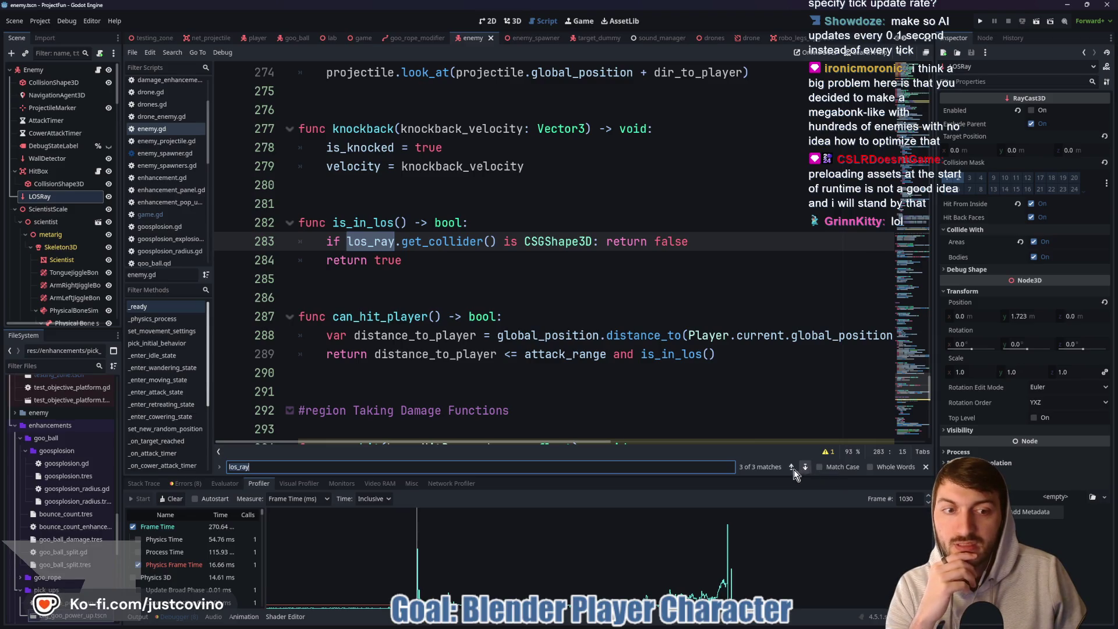
{"action": "left_click", "coordinate": [789, 467]}
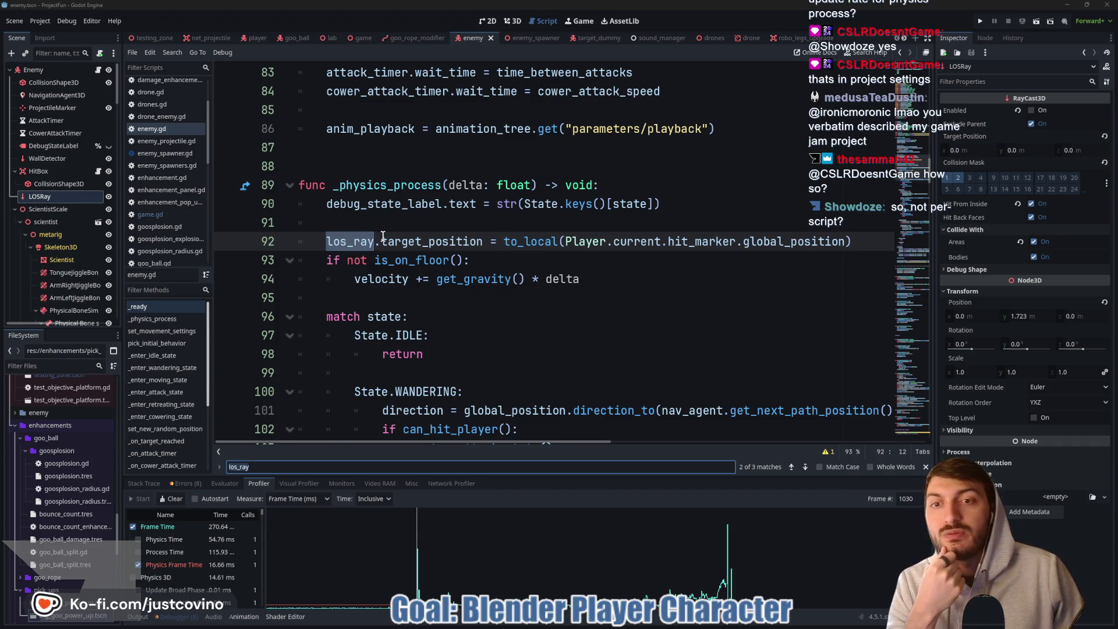
{"action": "mouse_move", "coordinate": [383, 236]}
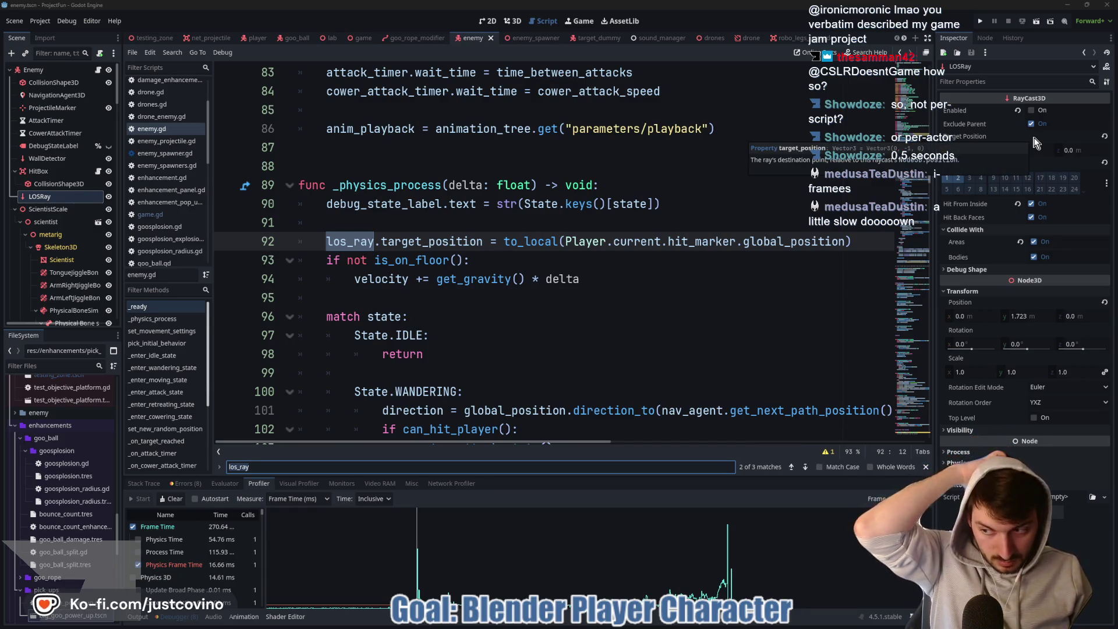
Enable the LOSRay raycast in the Inspector.
{"action": "left_click", "coordinate": [1032, 111]}
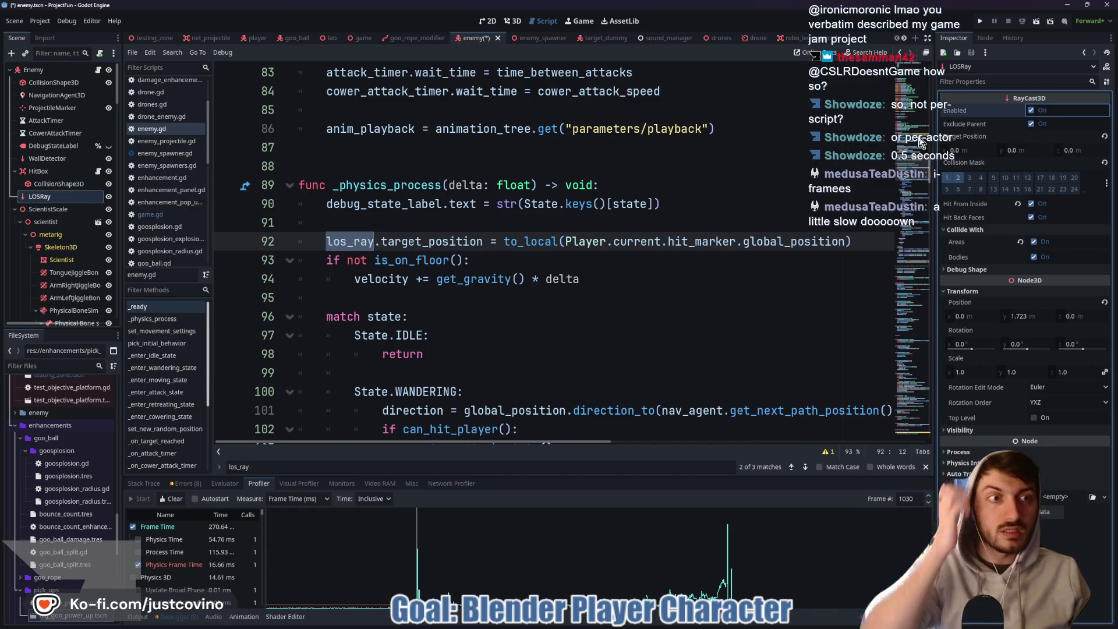
{"action": "left_click", "coordinate": [429, 225]}
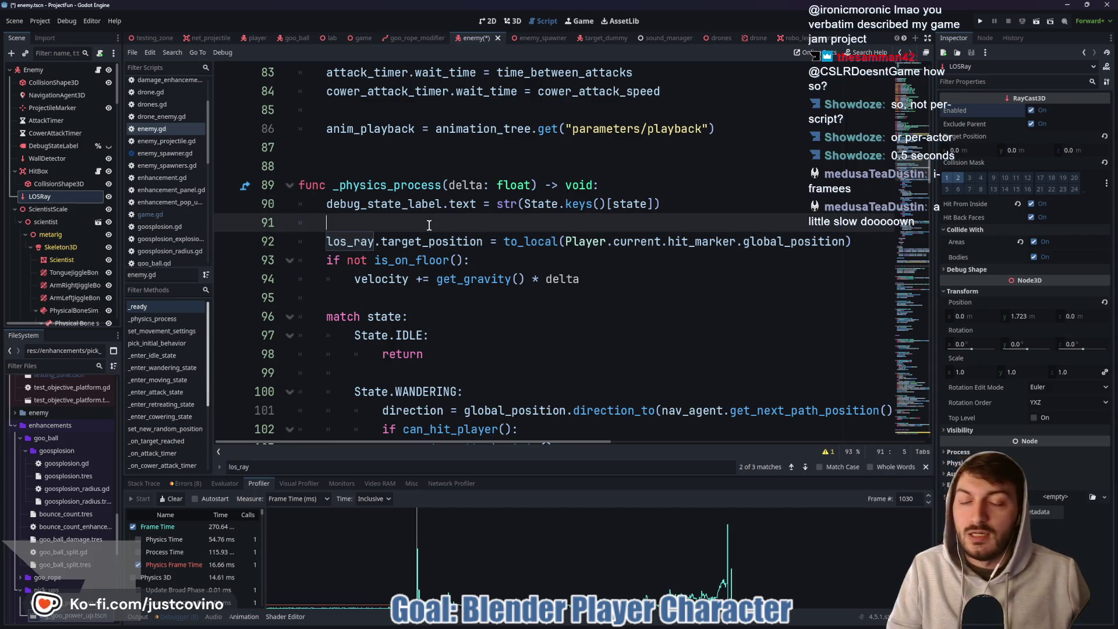
{"action": "scroll", "coordinate": [447, 200], "scroll_direction": "up", "scroll_amount": 9}
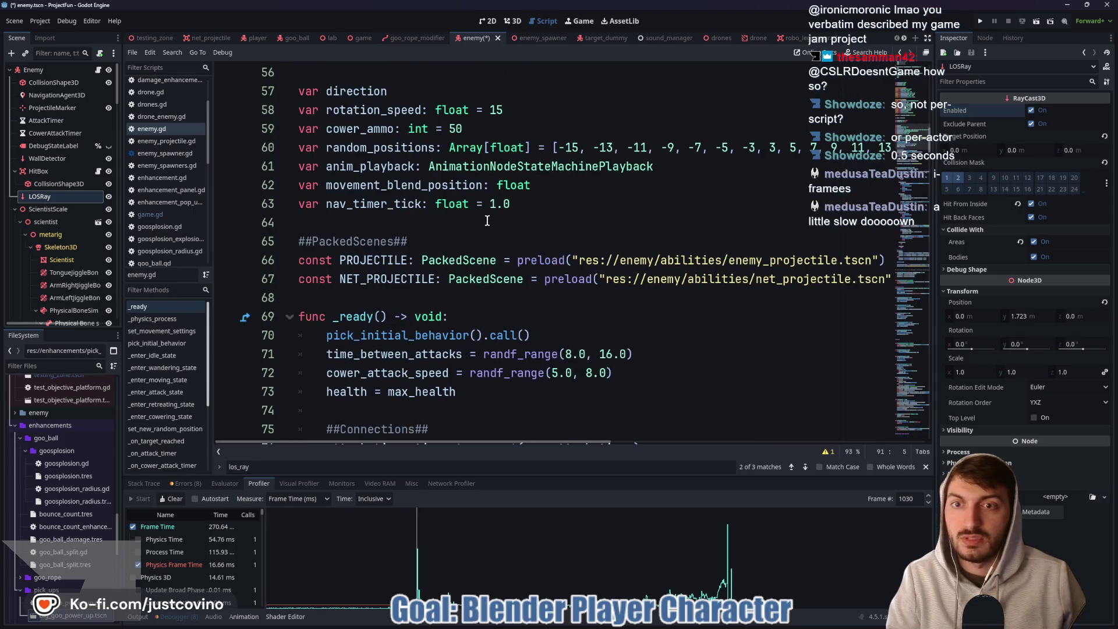
{"action": "scroll", "coordinate": [530, 227], "scroll_direction": "up", "scroll_amount": 1}
Declare var los_timer: float = 0.0 on a new line after line 63.
{"action": "left_click", "coordinate": [540, 261]}
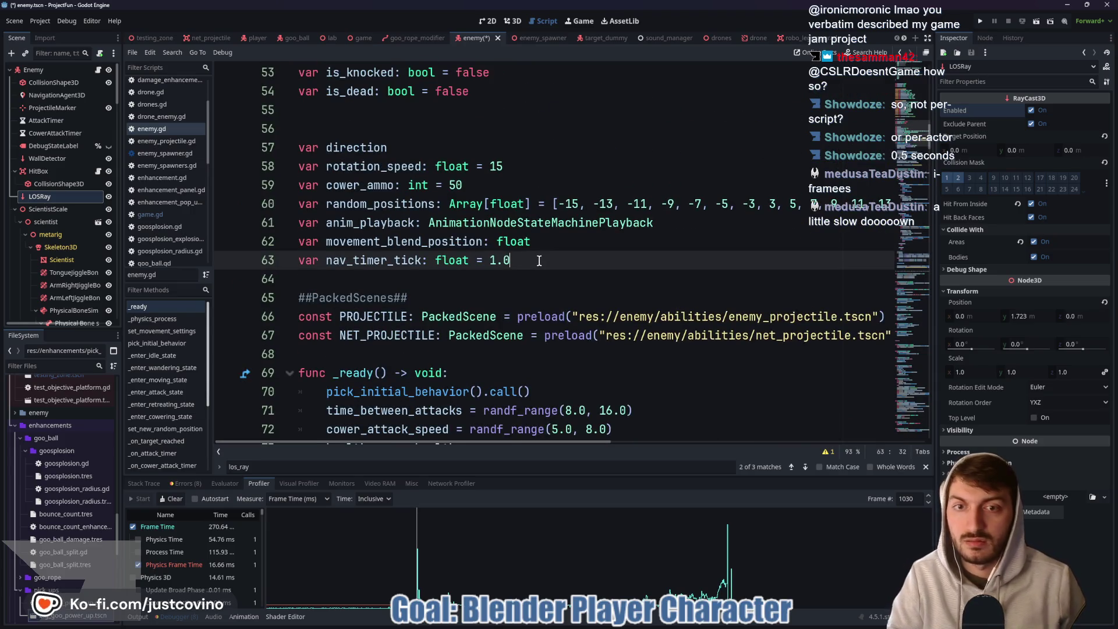
{"action": "key", "text": "Return"}
{"action": "type", "text": "var"}
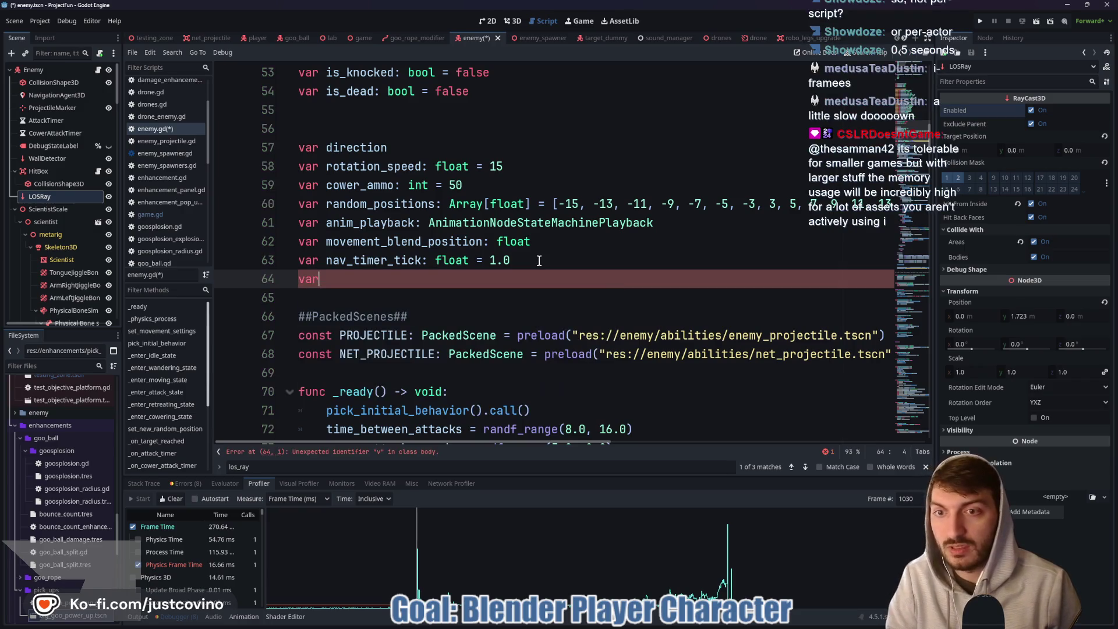
{"action": "key", "text": "BackSpace"}
{"action": "key", "text": "BackSpace"}
{"action": "type", "text": "os_timer_"}
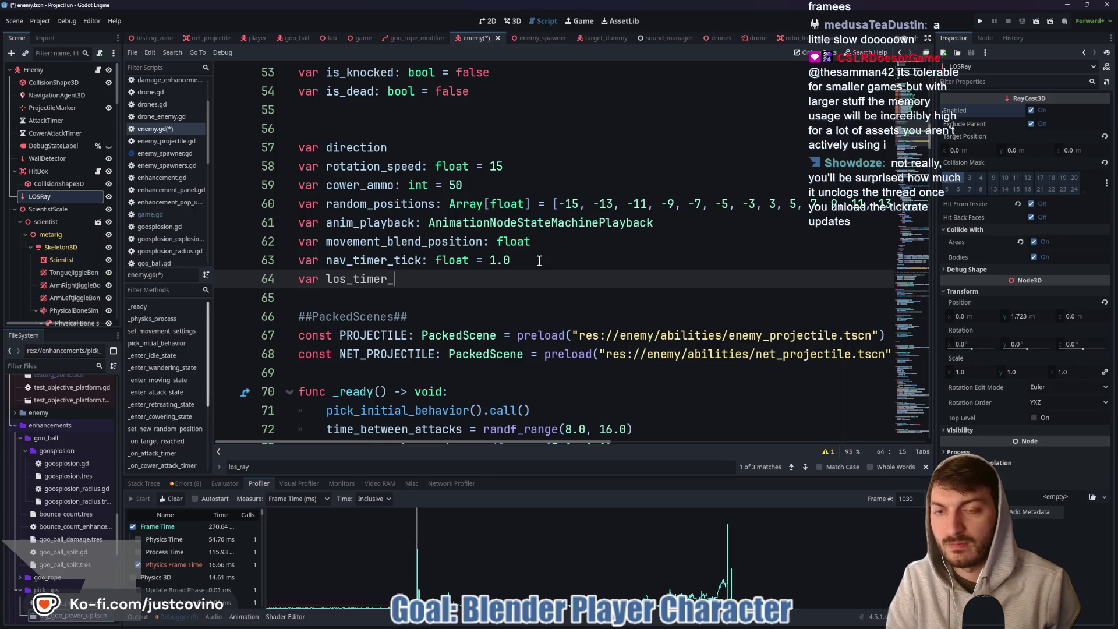
{"action": "key", "text": "BackSpace"}
{"action": "type", "text": ": float = "}
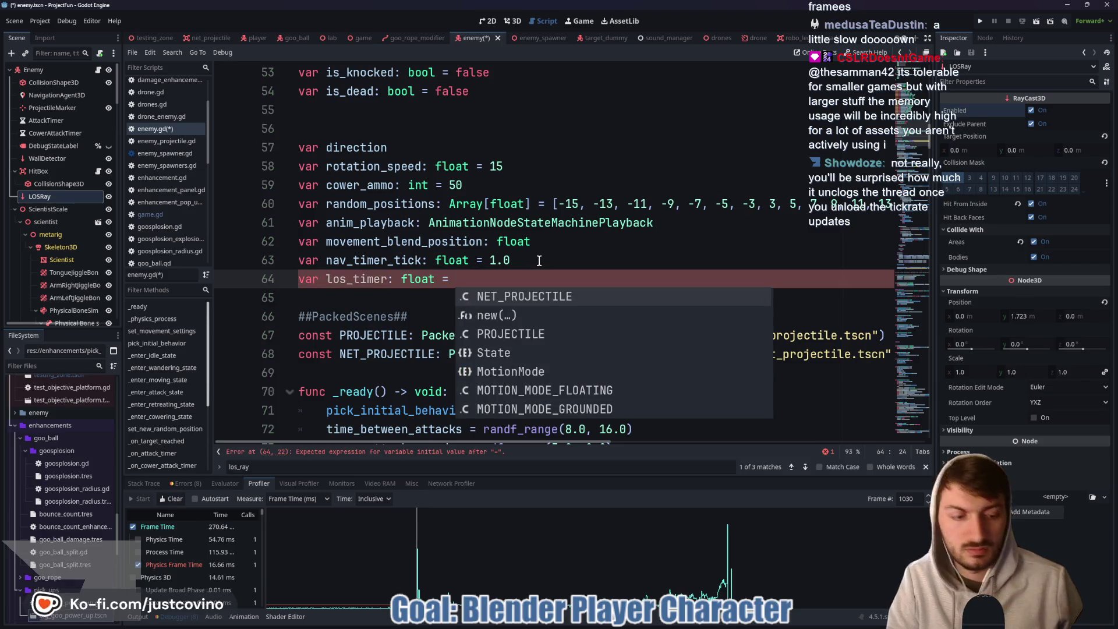
{"action": "type", "text": "0.0"}
{"action": "scroll", "coordinate": [529, 300], "scroll_direction": "down", "scroll_amount": 4}
{"action": "scroll", "coordinate": [528, 299], "scroll_direction": "down", "scroll_amount": 5}
{"action": "scroll", "coordinate": [378, 219], "scroll_direction": "down", "scroll_amount": 2}
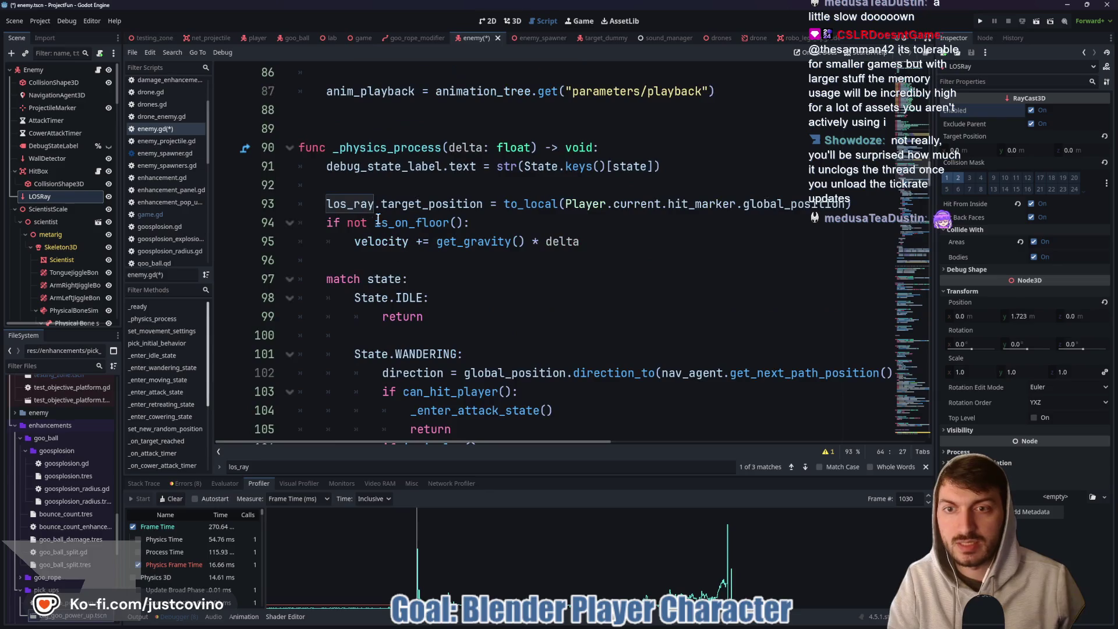
Add los_timer += delta on line 92 of _physics_process.
{"action": "left_click", "coordinate": [451, 181]}
{"action": "type", "text": "los"}
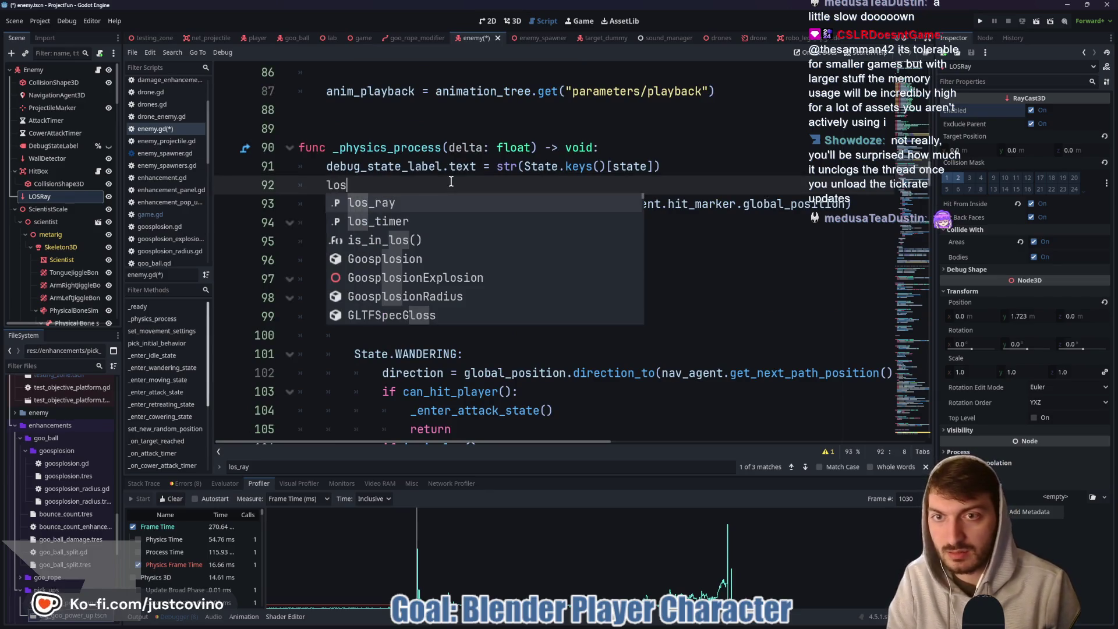
{"action": "key", "text": "Down"}
{"action": "key", "text": "Return"}
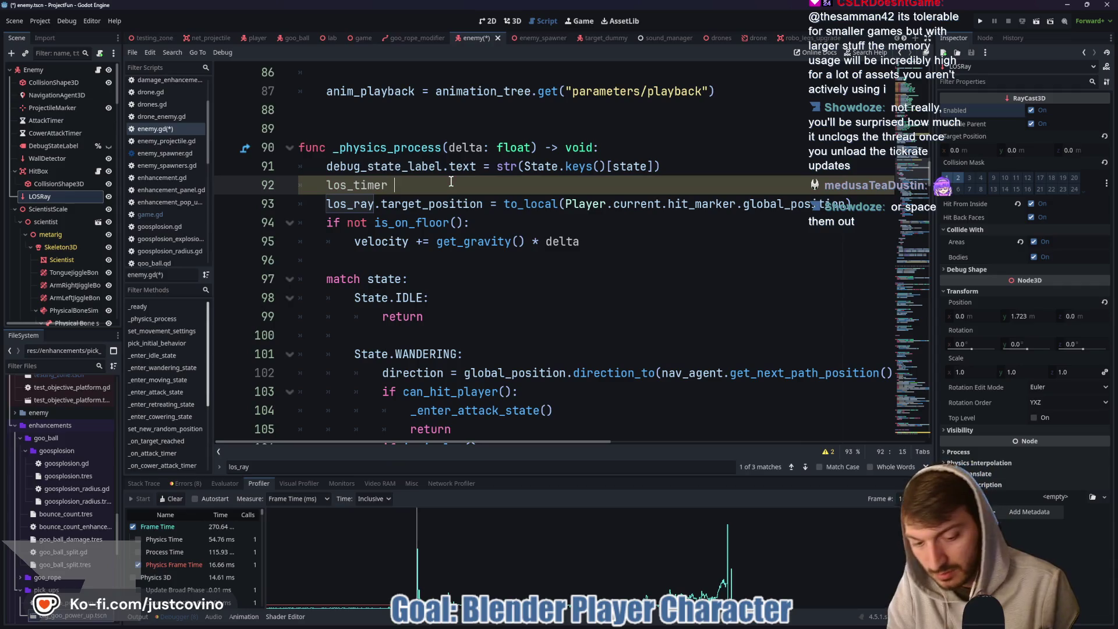
{"action": "type", "text": "+= delta"}
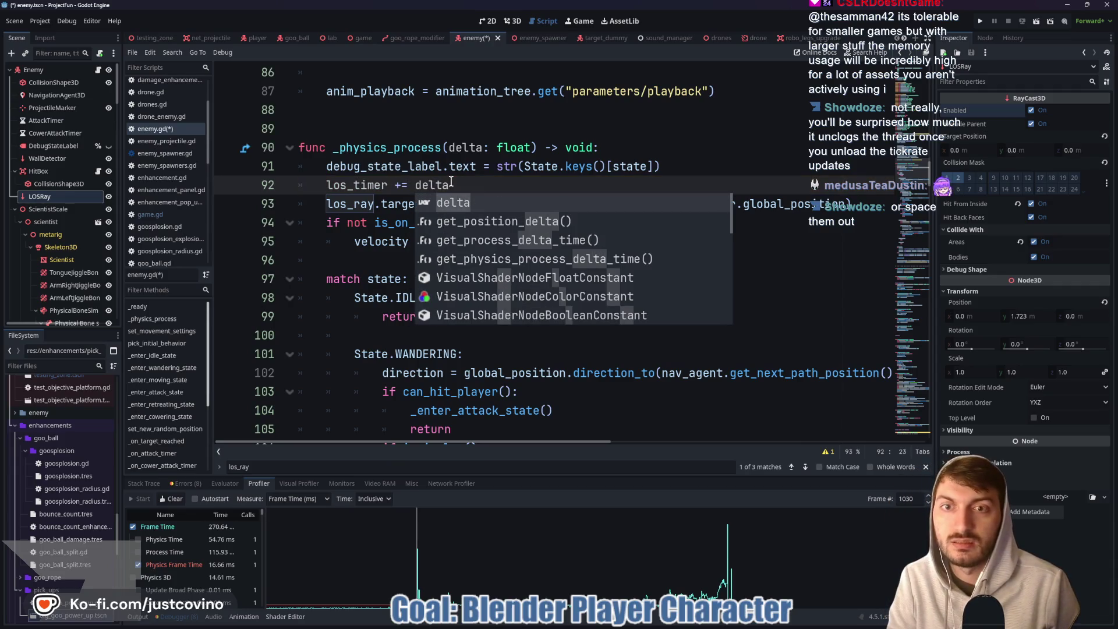
Add if los_timer >= 1.0: and indent the los_ray target update under it.
{"action": "key", "text": "Return"}
{"action": "key", "text": "Return"}
{"action": "type", "text": "if lo"}
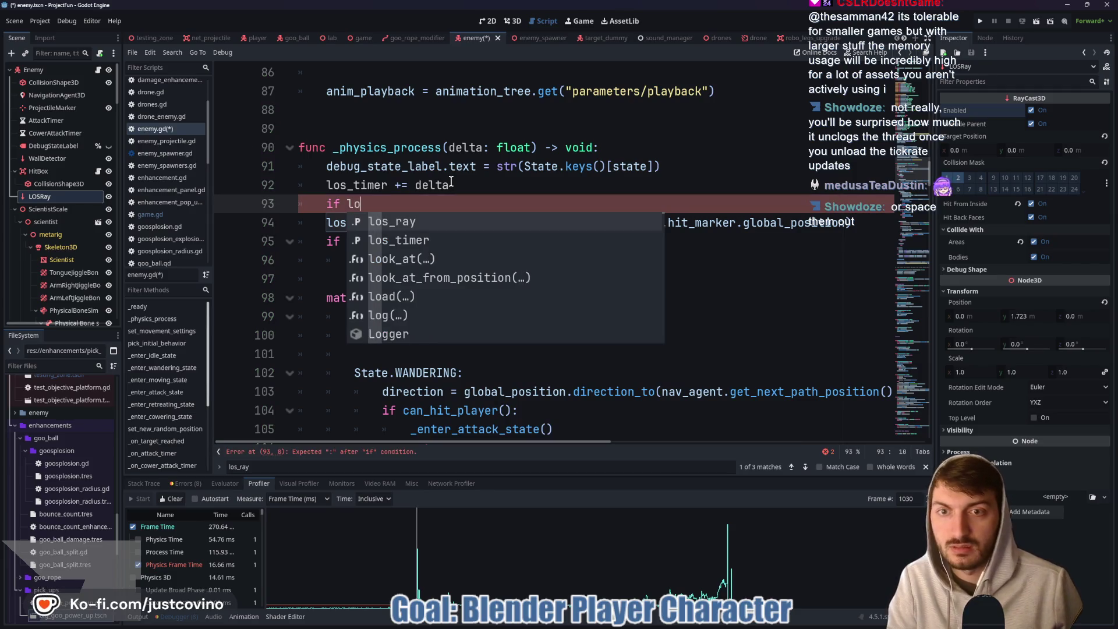
{"action": "key", "text": "Down"}
{"action": "key", "text": "Return"}
{"action": "type", "text": "="}
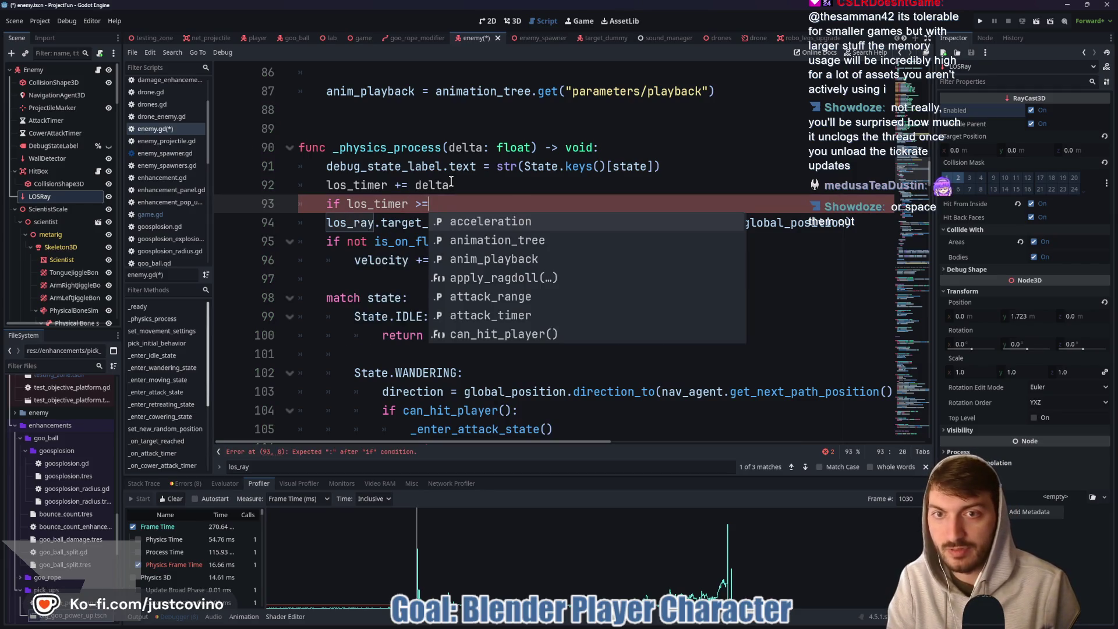
{"action": "type", "text": " 1.0:\""}
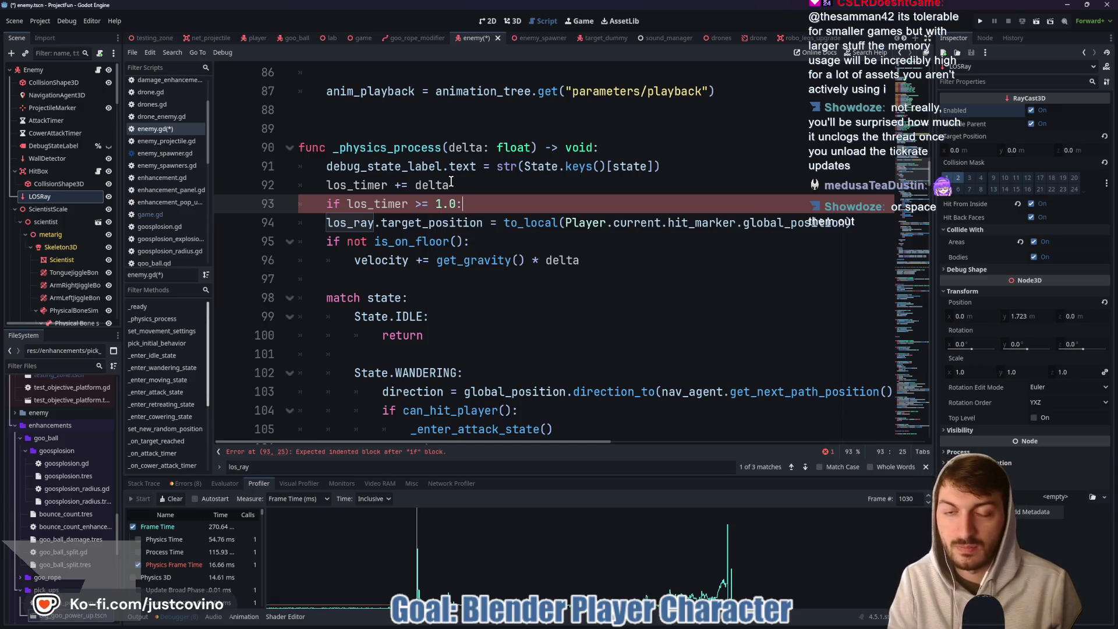
{"action": "left_click", "coordinate": [324, 222]}
{"action": "key", "text": "Tab"}
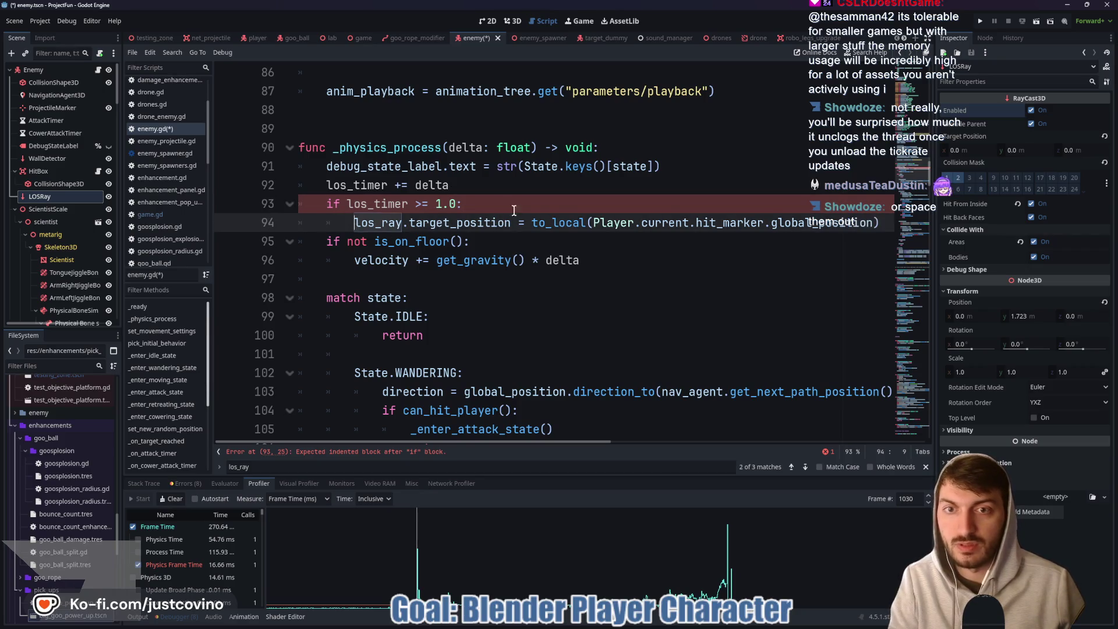
Reset los_timer = 0.0 inside the if block and save enemy.gd.
{"action": "left_click", "coordinate": [323, 243]}
{"action": "key", "text": "Return"}
{"action": "key", "text": "Up"}
{"action": "key", "text": "Tab"}
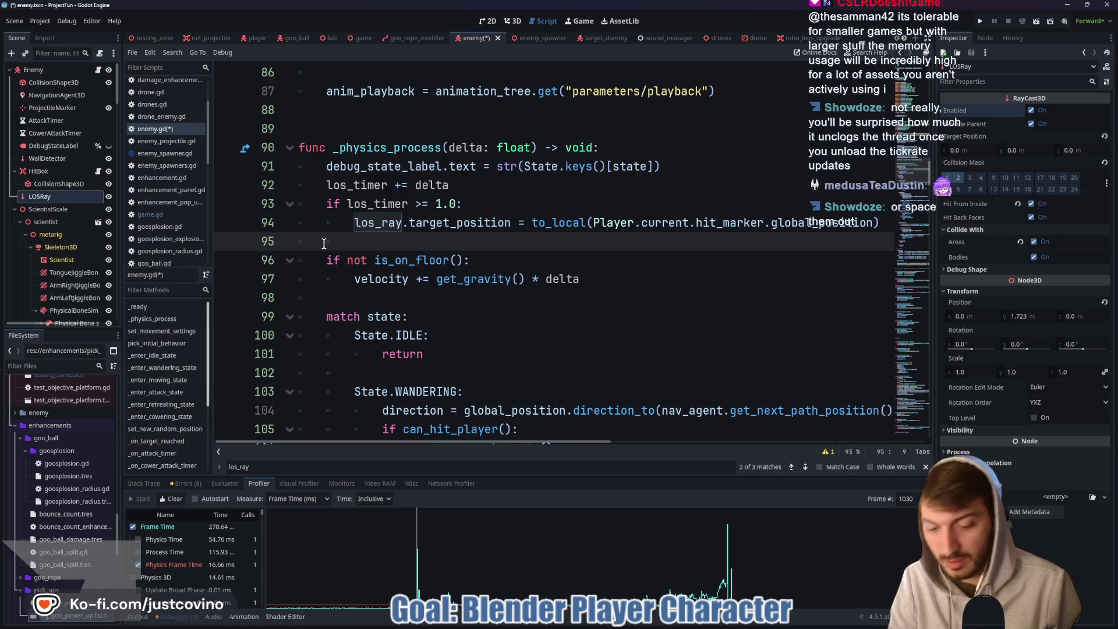
{"action": "type", "text": "los"}
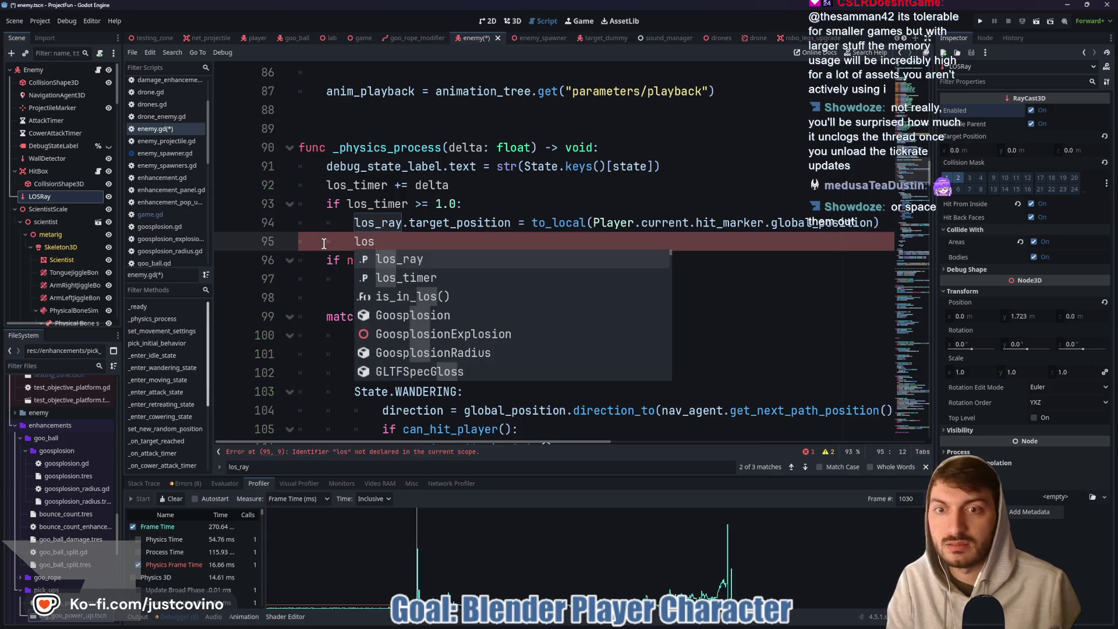
{"action": "key", "text": "Down"}
{"action": "key", "text": "Return"}
{"action": "type", "text": "= 0.0"}
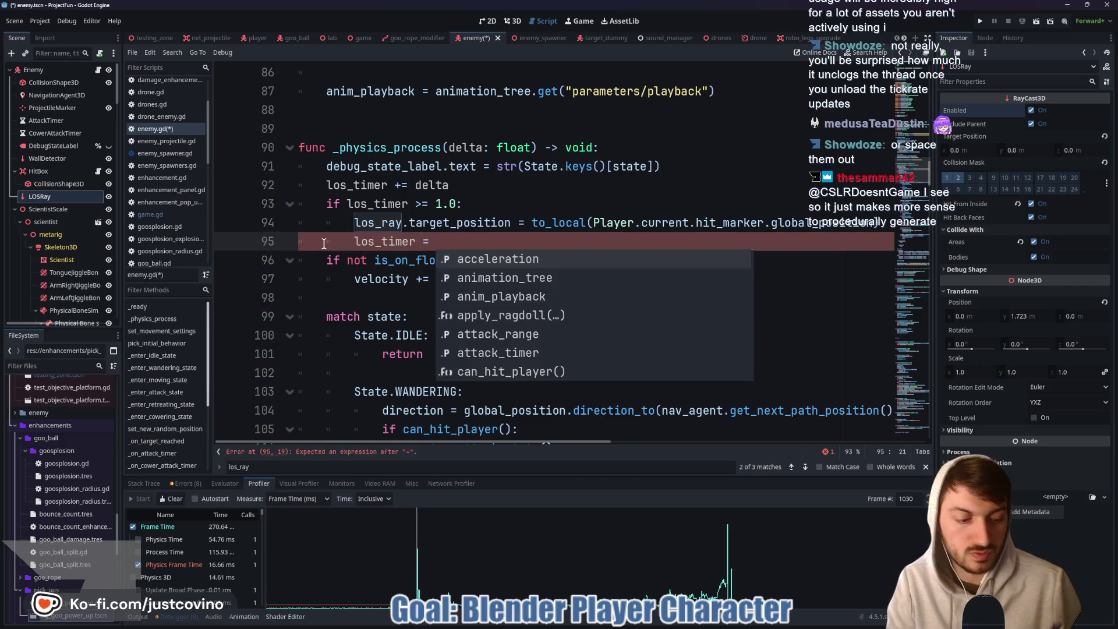
{"action": "key", "text": "ctrl+s"}
Add blank lines after the debug label and timer reset lines, then save.
{"action": "left_click", "coordinate": [688, 160]}
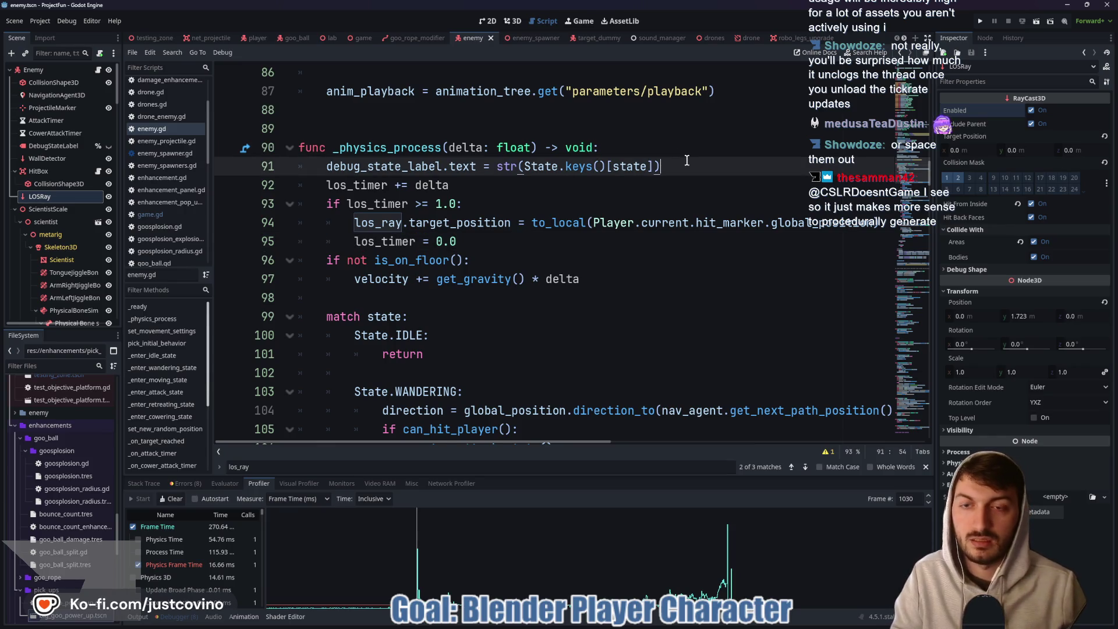
{"action": "key", "text": "Return"}
{"action": "left_click", "coordinate": [505, 267]}
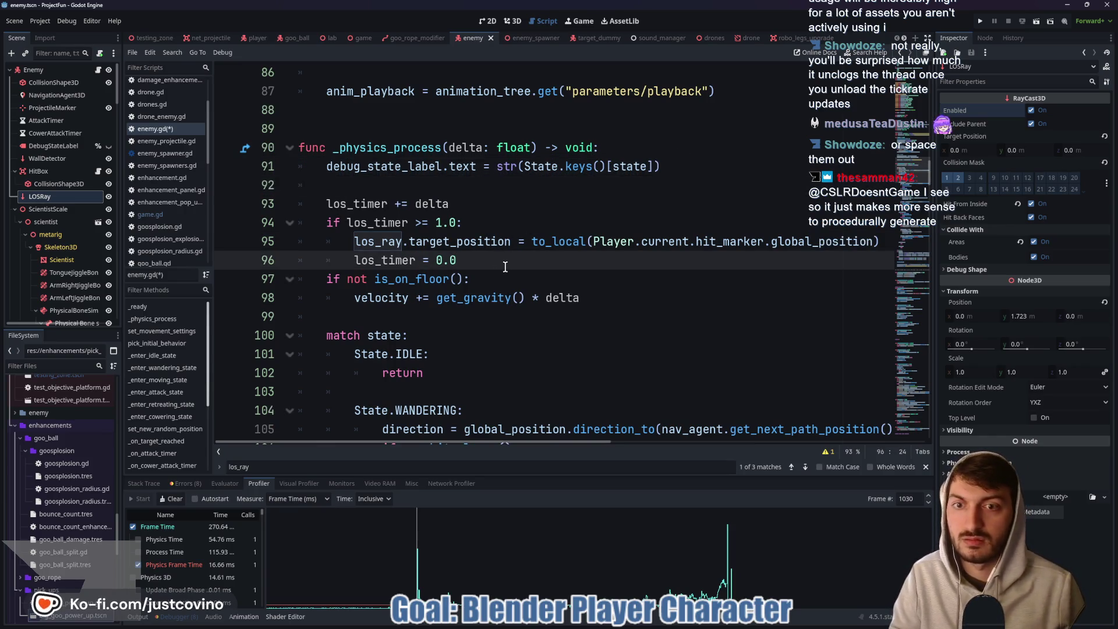
{"action": "key", "text": "Return"}
{"action": "key", "text": "ctrl+s"}
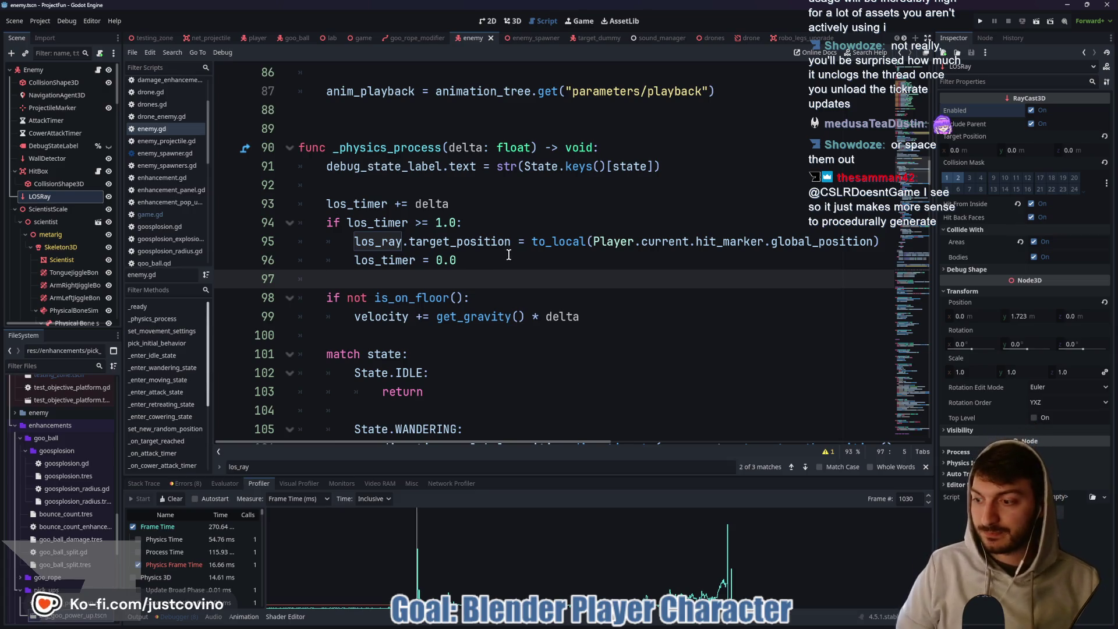
{"action": "mouse_move", "coordinate": [535, 239]}
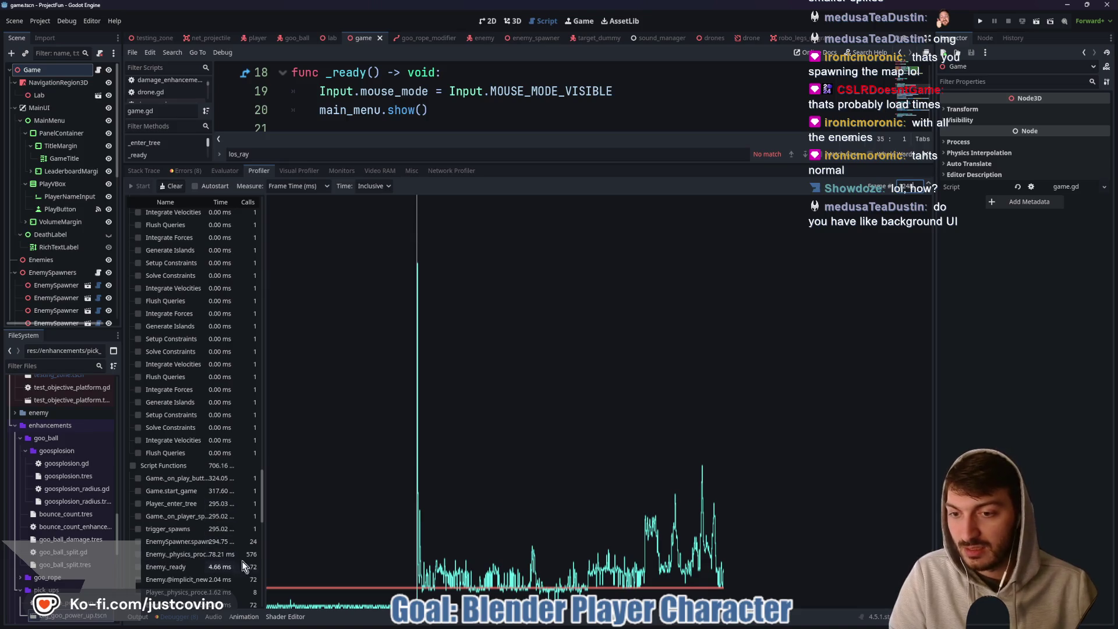
Widen the profiler's function list columns.
{"action": "scroll", "coordinate": [226, 558], "scroll_direction": "down", "scroll_amount": 2}
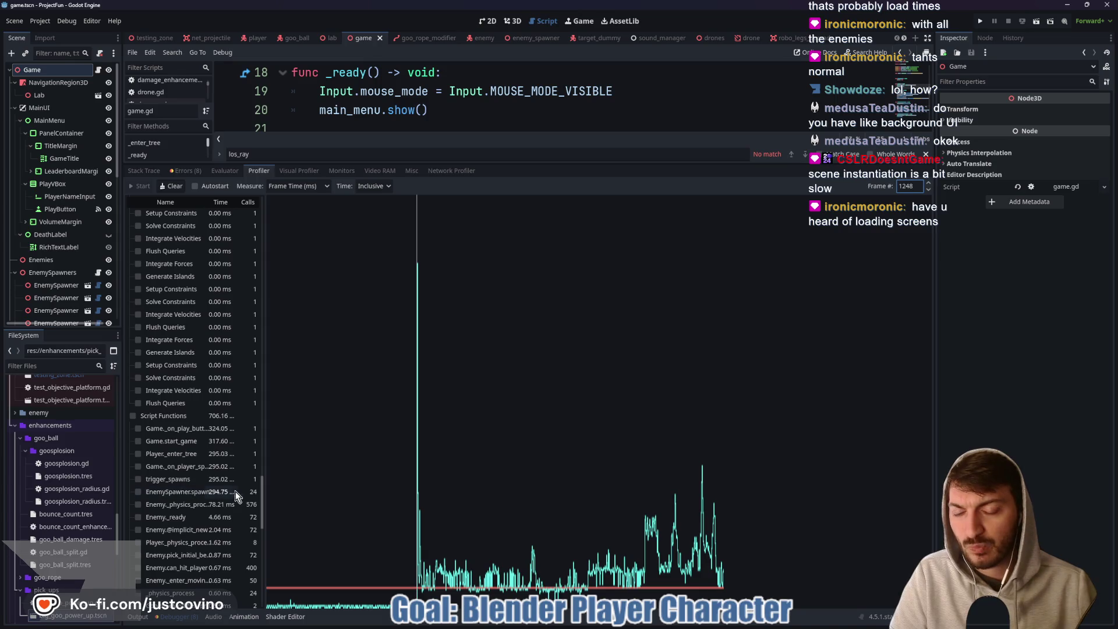
{"action": "scroll", "coordinate": [235, 491], "scroll_direction": "down", "scroll_amount": 2}
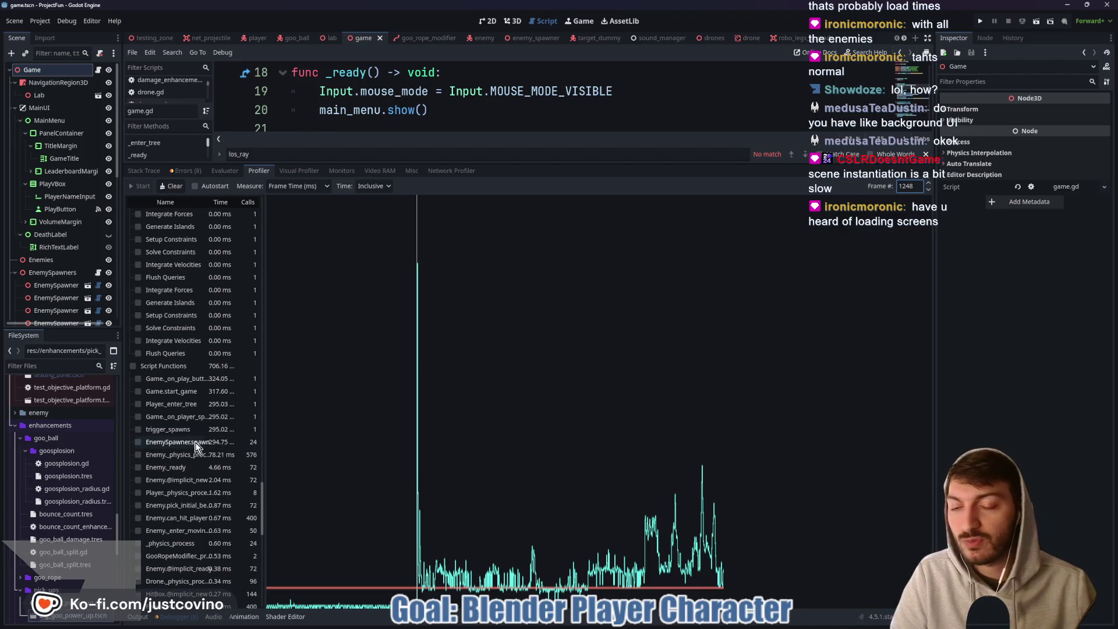
{"action": "left_click_drag", "start_coordinate": [268, 442], "coordinate": [273, 438]}
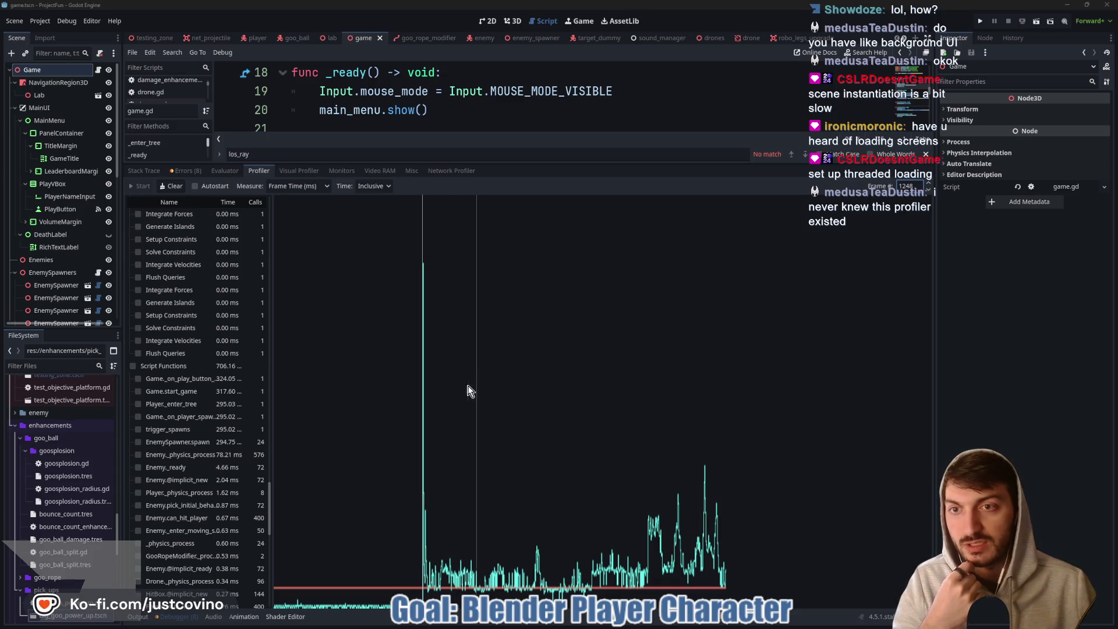
Select a late profiler frame and review its function timings, including Frame Time.
{"action": "left_click", "coordinate": [704, 448]}
{"action": "scroll", "coordinate": [195, 431], "scroll_direction": "up", "scroll_amount": 10}
{"action": "scroll", "coordinate": [198, 437], "scroll_direction": "up", "scroll_amount": 3}
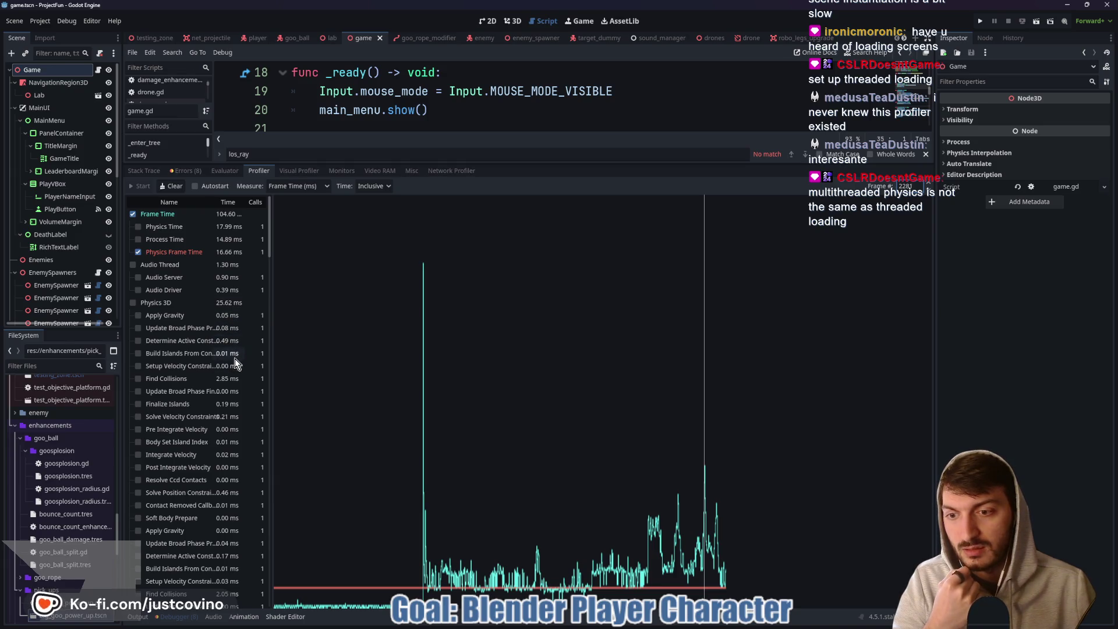
{"action": "scroll", "coordinate": [235, 363], "scroll_direction": "down", "scroll_amount": 5}
{"action": "scroll", "coordinate": [232, 366], "scroll_direction": "down", "scroll_amount": 3}
{"action": "scroll", "coordinate": [229, 368], "scroll_direction": "down", "scroll_amount": 5}
{"action": "scroll", "coordinate": [229, 369], "scroll_direction": "down", "scroll_amount": 7}
{"action": "scroll", "coordinate": [241, 373], "scroll_direction": "down", "scroll_amount": 7}
{"action": "scroll", "coordinate": [247, 385], "scroll_direction": "down", "scroll_amount": 8}
{"action": "scroll", "coordinate": [234, 389], "scroll_direction": "up", "scroll_amount": 15}
{"action": "scroll", "coordinate": [235, 396], "scroll_direction": "up", "scroll_amount": 6}
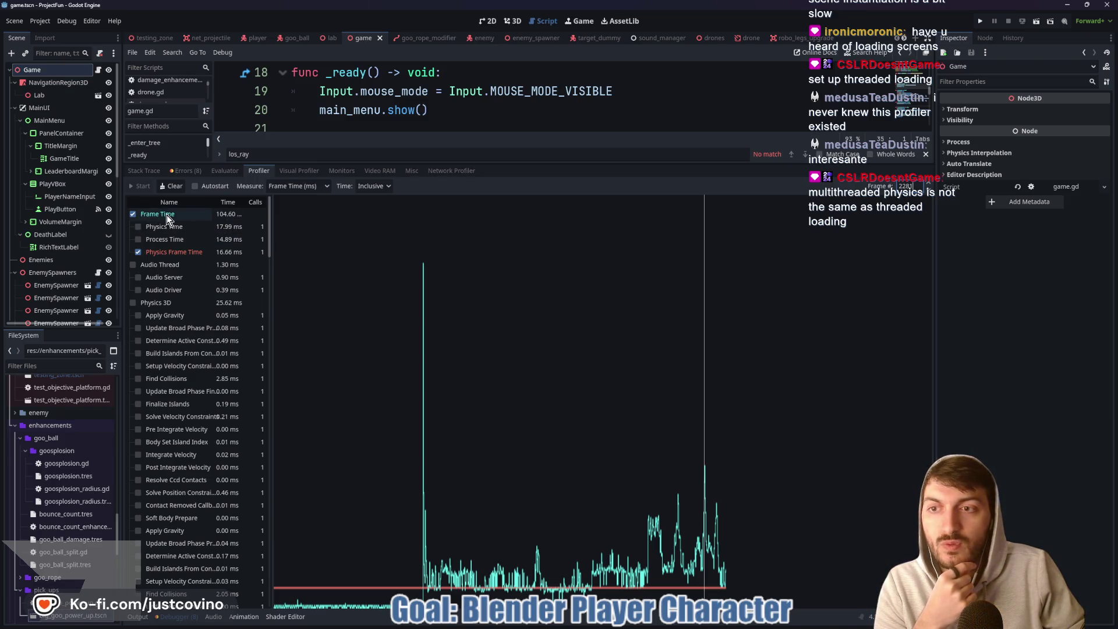
{"action": "left_click", "coordinate": [221, 216]}
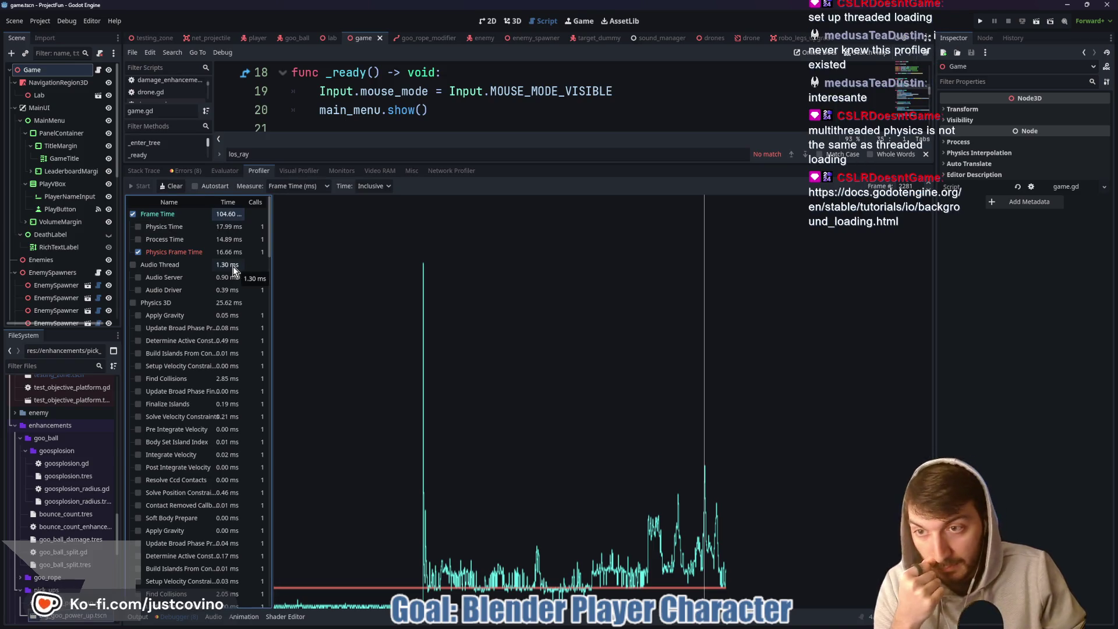
{"action": "left_click", "coordinate": [237, 300]}
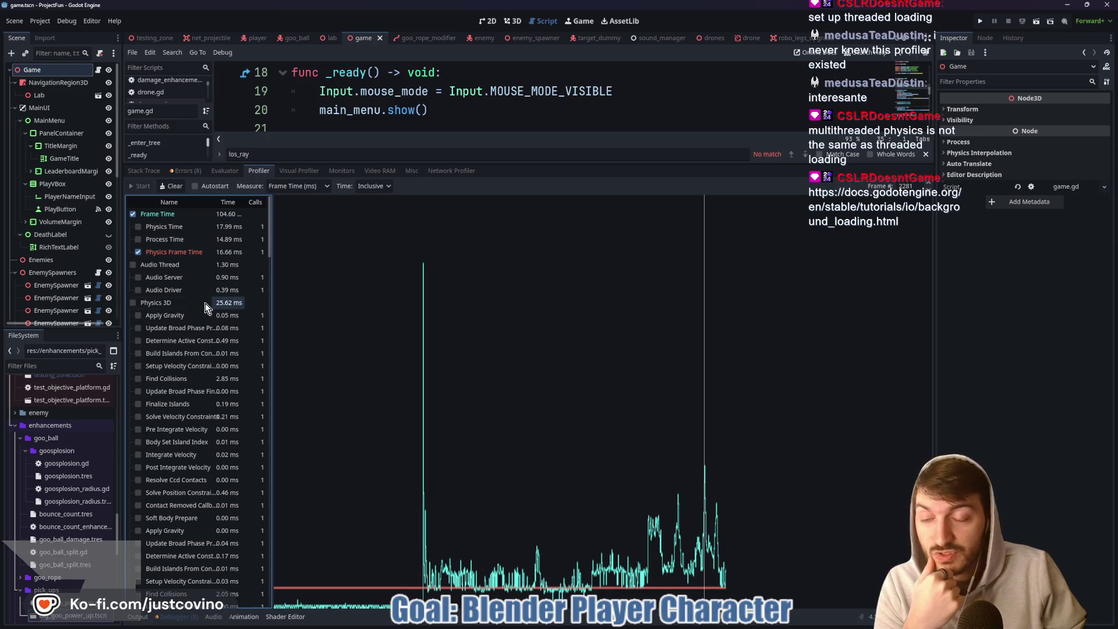
{"action": "left_click", "coordinate": [132, 303]}
{"action": "scroll", "coordinate": [201, 303], "scroll_direction": "down", "scroll_amount": 1}
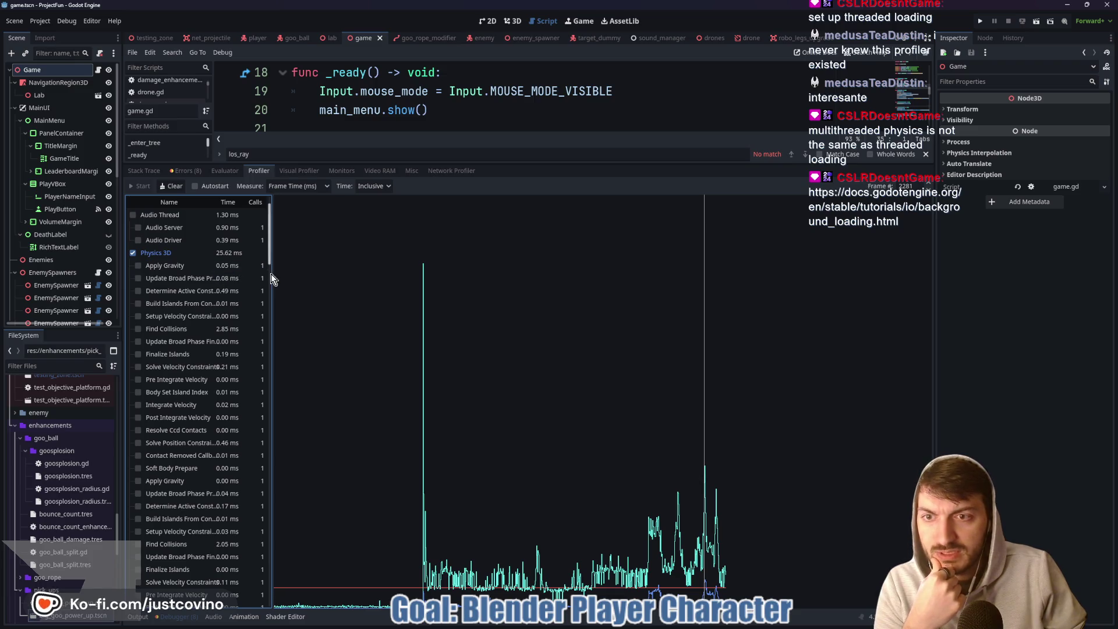
{"action": "left_click_drag", "start_coordinate": [273, 273], "coordinate": [332, 275]}
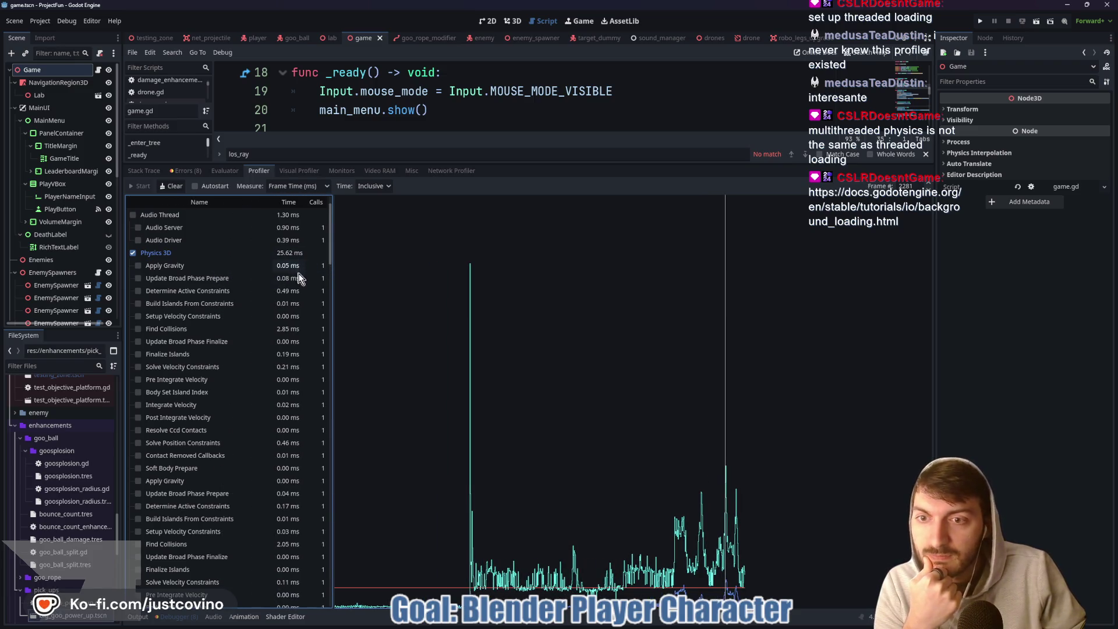
{"action": "scroll", "coordinate": [296, 332], "scroll_direction": "down", "scroll_amount": 2}
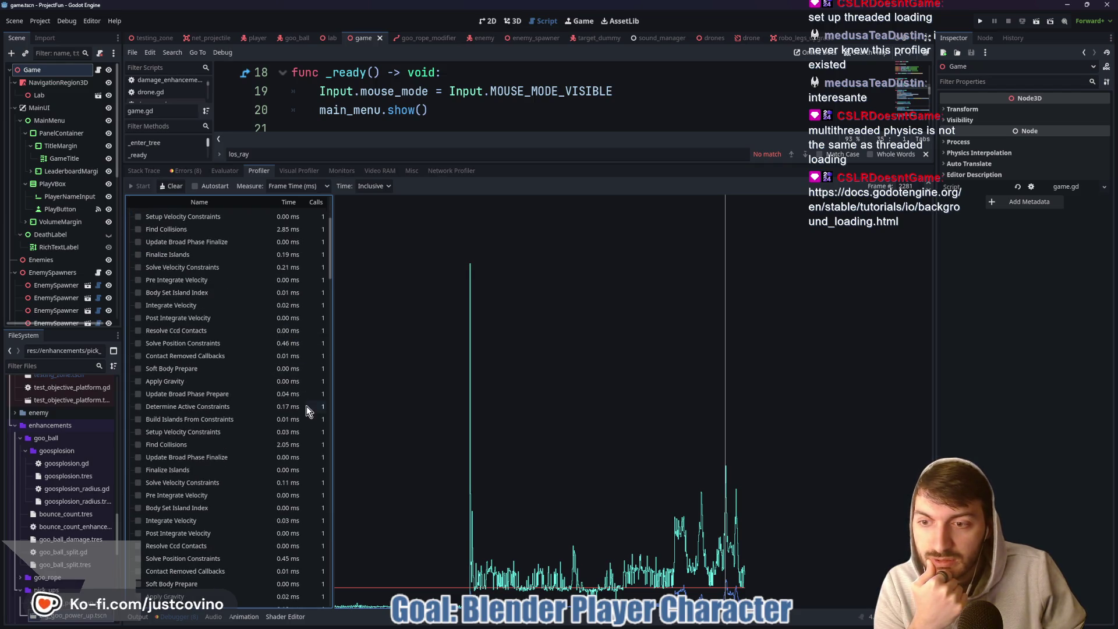
{"action": "scroll", "coordinate": [297, 446], "scroll_direction": "down", "scroll_amount": 1}
{"action": "scroll", "coordinate": [297, 448], "scroll_direction": "down", "scroll_amount": 2}
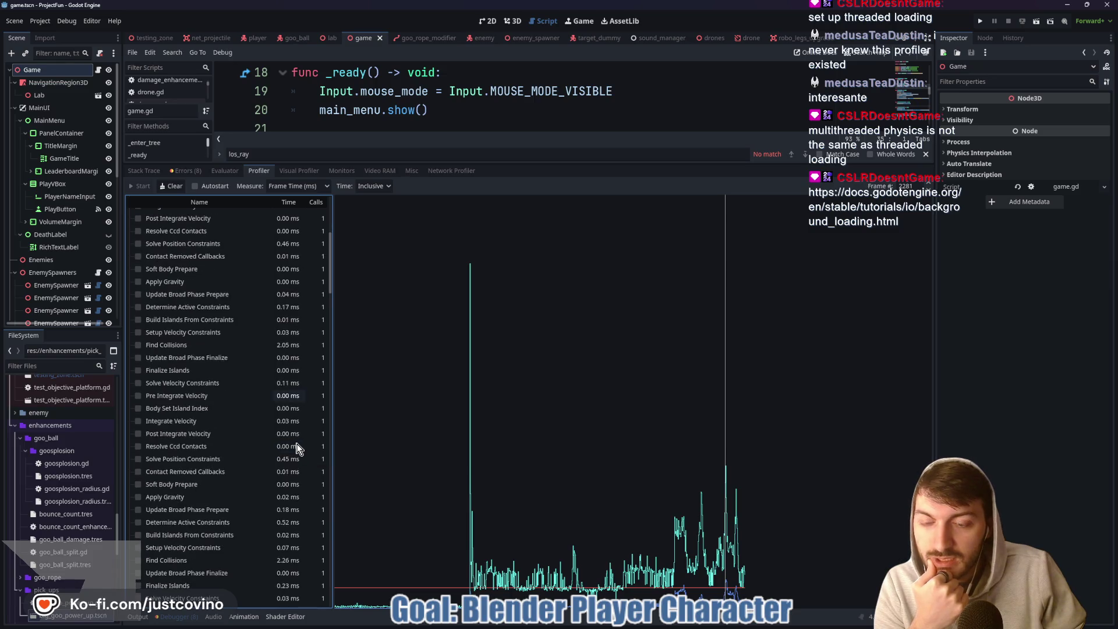
{"action": "scroll", "coordinate": [297, 453], "scroll_direction": "down", "scroll_amount": 1}
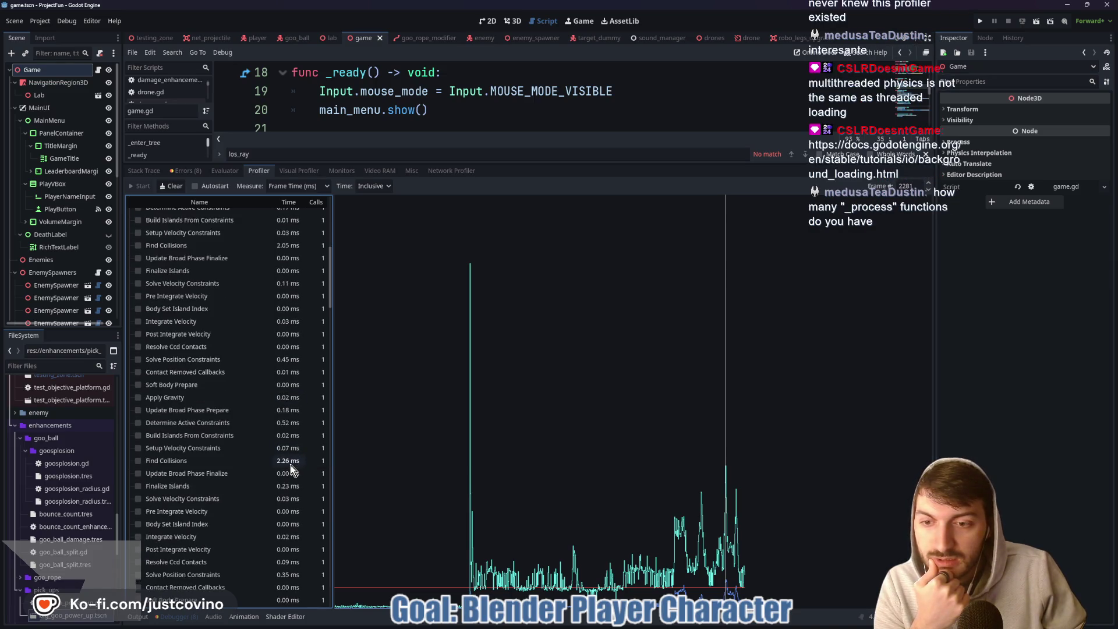
{"action": "scroll", "coordinate": [294, 460], "scroll_direction": "down", "scroll_amount": 3}
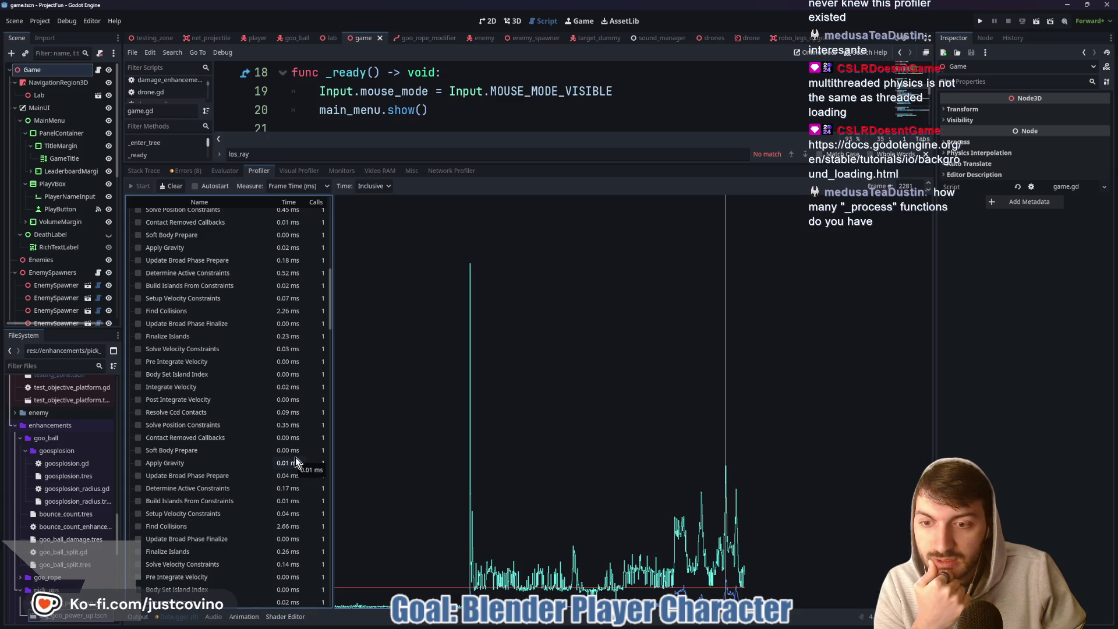
{"action": "scroll", "coordinate": [295, 453], "scroll_direction": "down", "scroll_amount": 2}
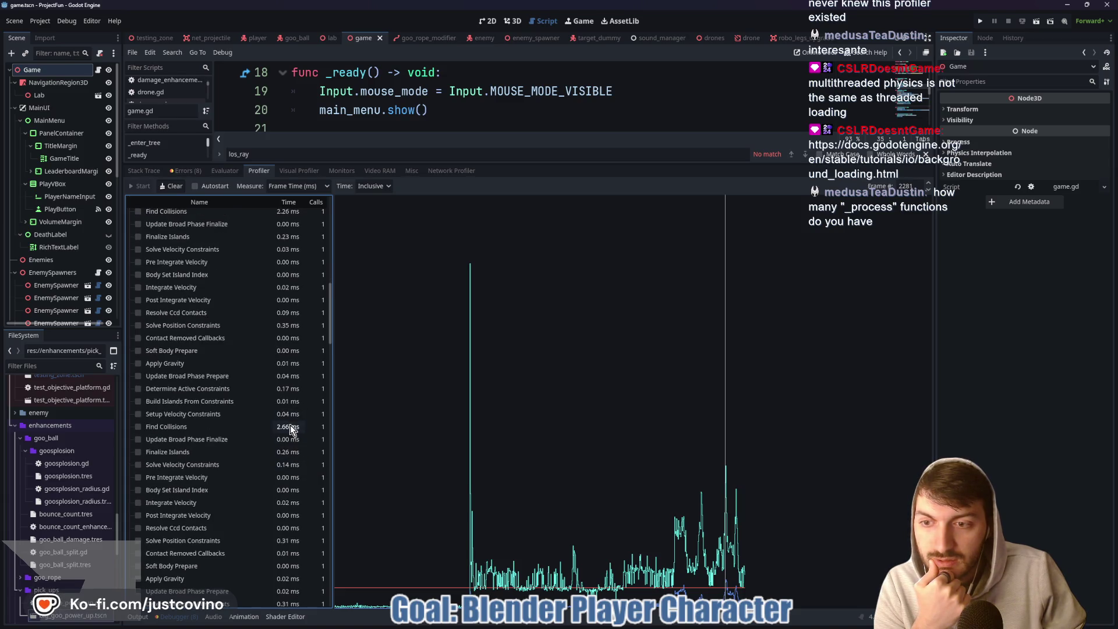
{"action": "scroll", "coordinate": [290, 429], "scroll_direction": "down", "scroll_amount": 1}
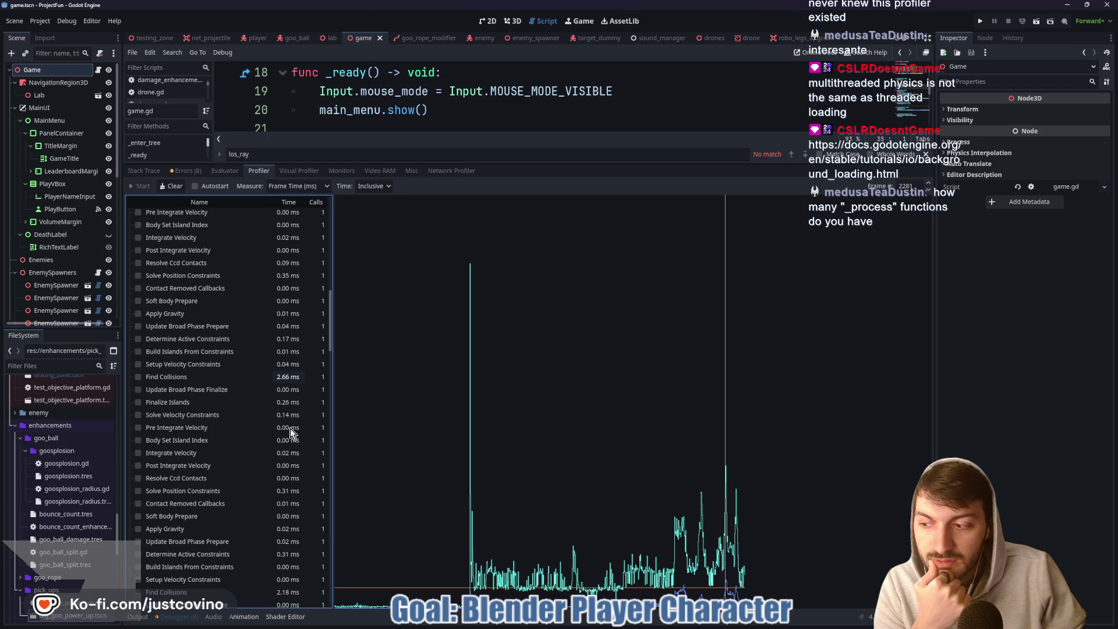
{"action": "scroll", "coordinate": [290, 428], "scroll_direction": "down", "scroll_amount": 5}
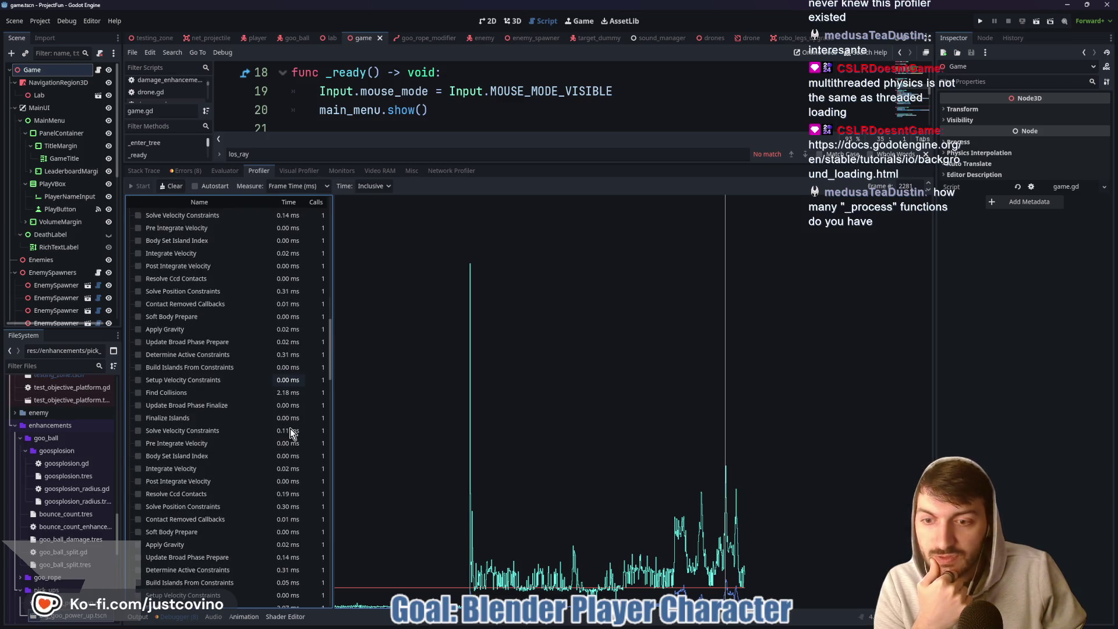
{"action": "scroll", "coordinate": [290, 429], "scroll_direction": "down", "scroll_amount": 6}
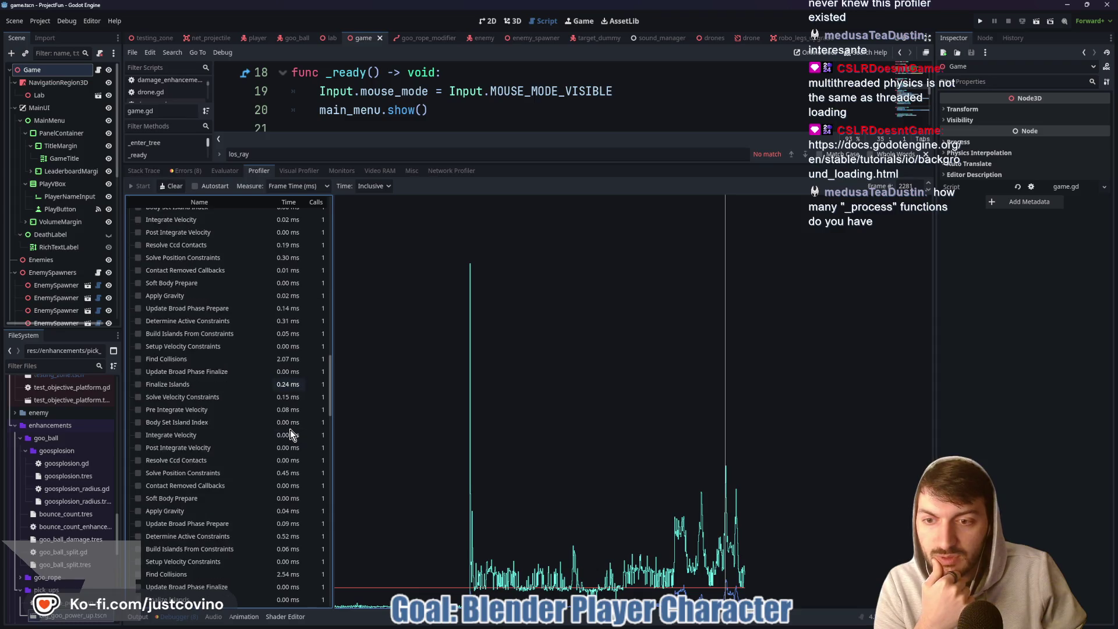
{"action": "scroll", "coordinate": [291, 434], "scroll_direction": "down", "scroll_amount": 1}
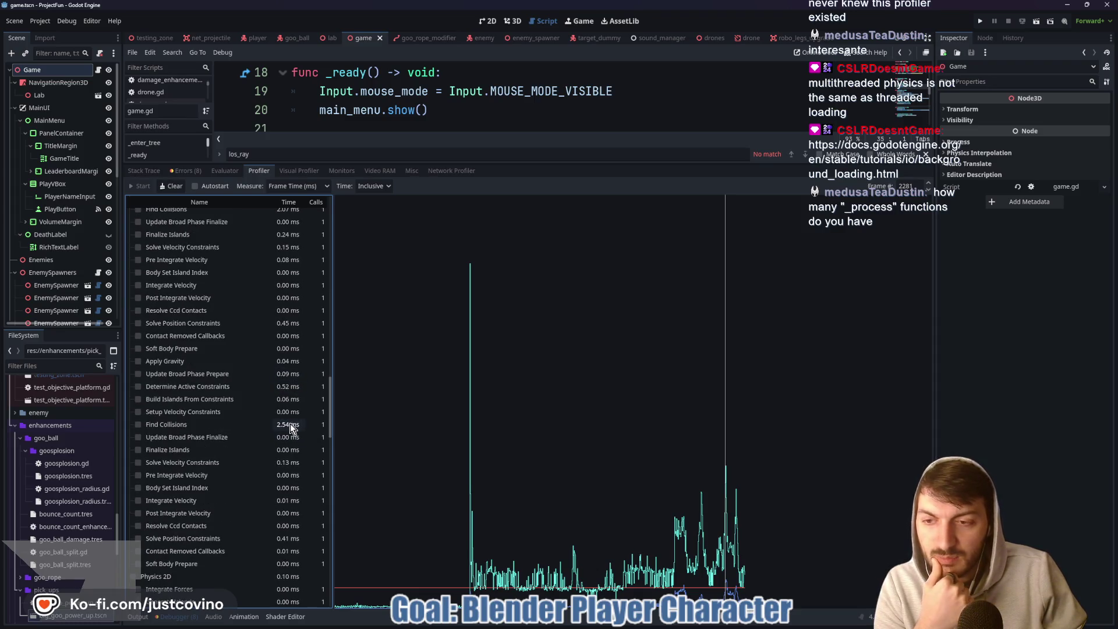
{"action": "scroll", "coordinate": [291, 426], "scroll_direction": "down", "scroll_amount": 6}
{"action": "scroll", "coordinate": [291, 429], "scroll_direction": "down", "scroll_amount": 4}
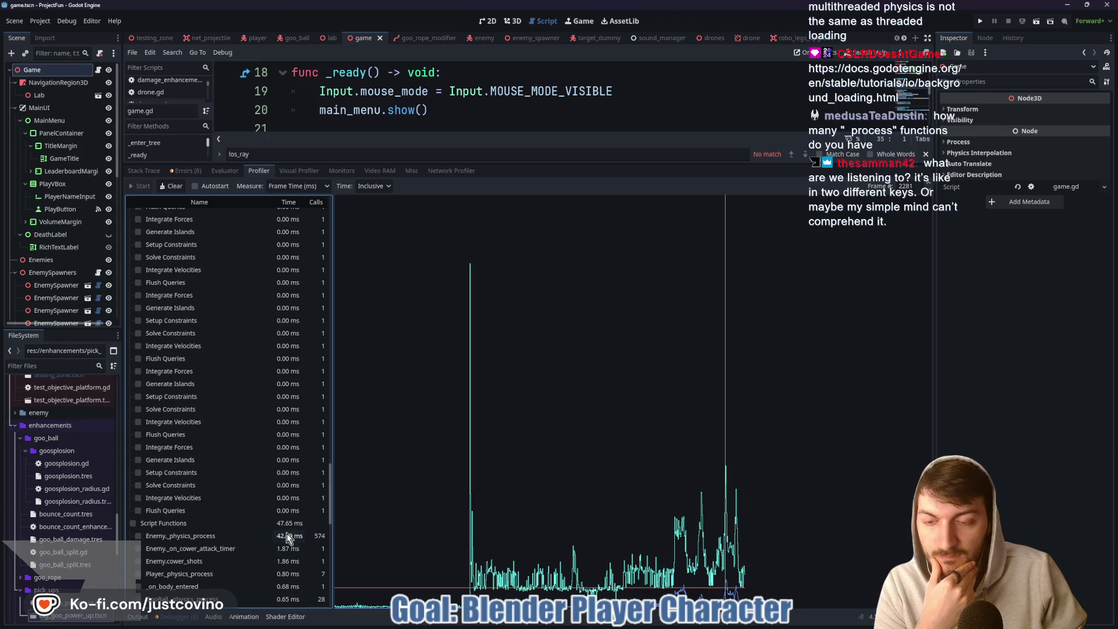
{"action": "scroll", "coordinate": [290, 533], "scroll_direction": "down", "scroll_amount": 2}
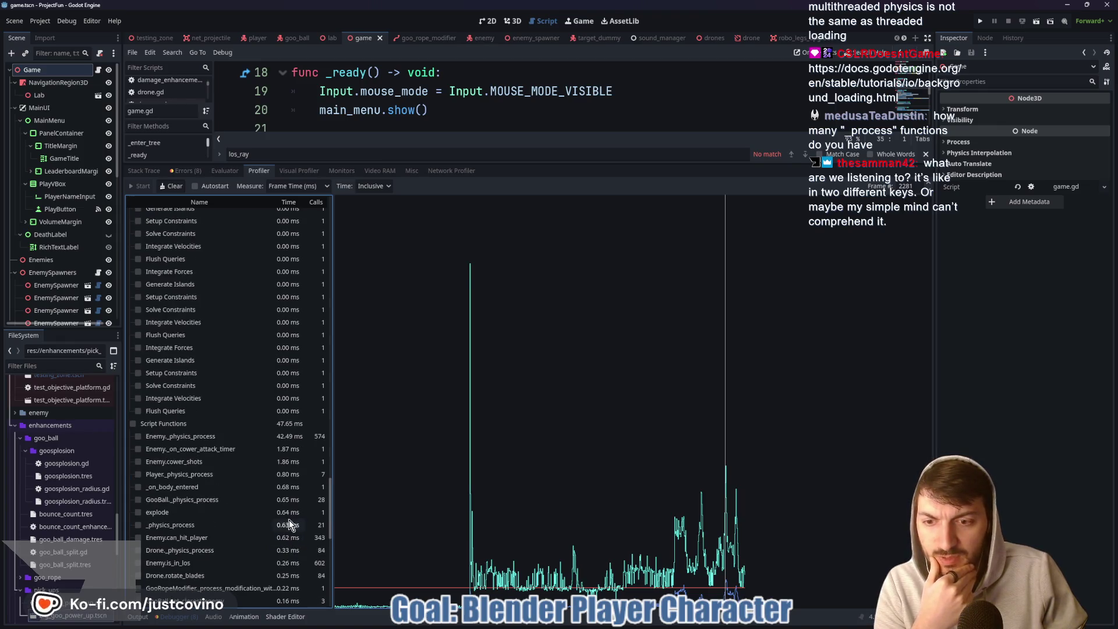
{"action": "scroll", "coordinate": [293, 477], "scroll_direction": "down", "scroll_amount": 3}
{"action": "scroll", "coordinate": [294, 477], "scroll_direction": "down", "scroll_amount": 6}
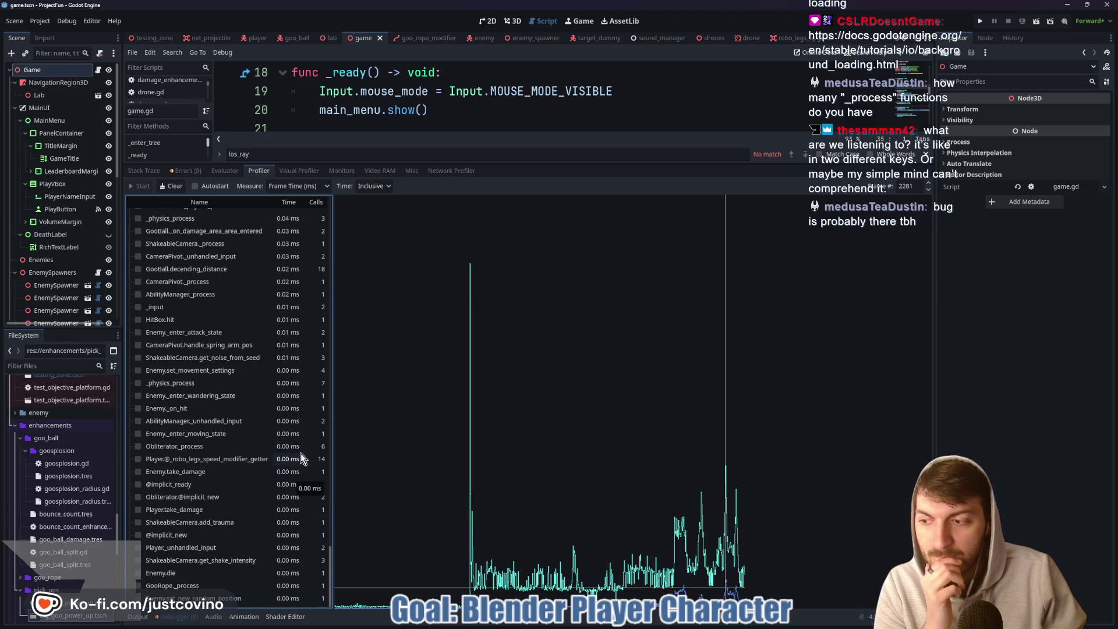
{"action": "scroll", "coordinate": [297, 445], "scroll_direction": "up", "scroll_amount": 10}
{"action": "left_click_drag", "start_coordinate": [331, 464], "coordinate": [319, 197]}
Step the profiler to frame 2074, close the docs window, and enlarge the script editor.
{"action": "left_click", "coordinate": [674, 463]}
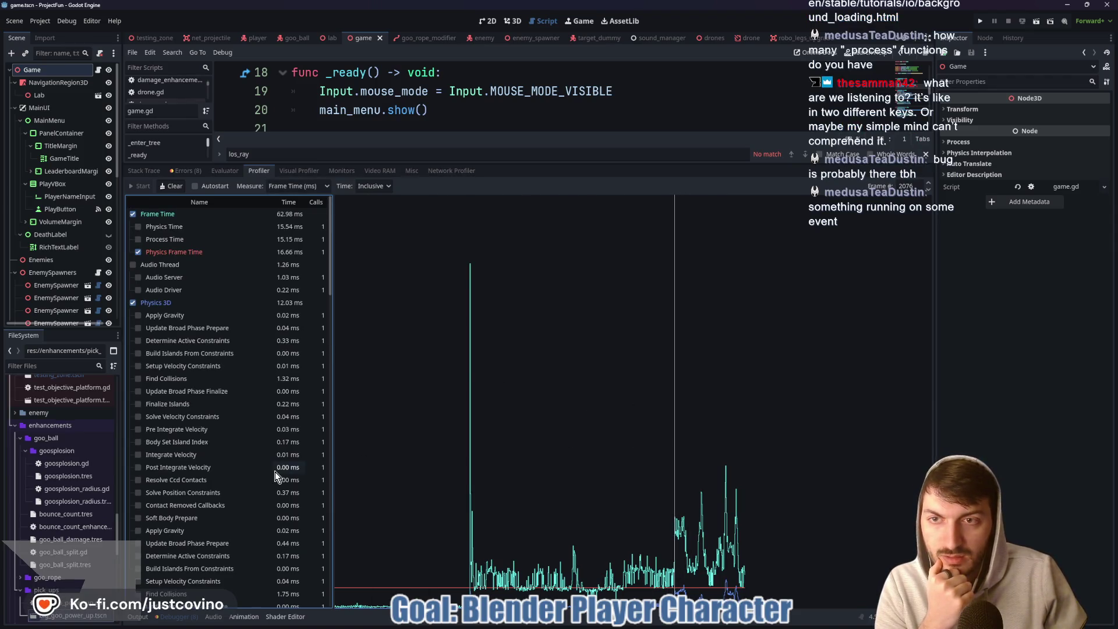
{"action": "left_click", "coordinate": [929, 191]}
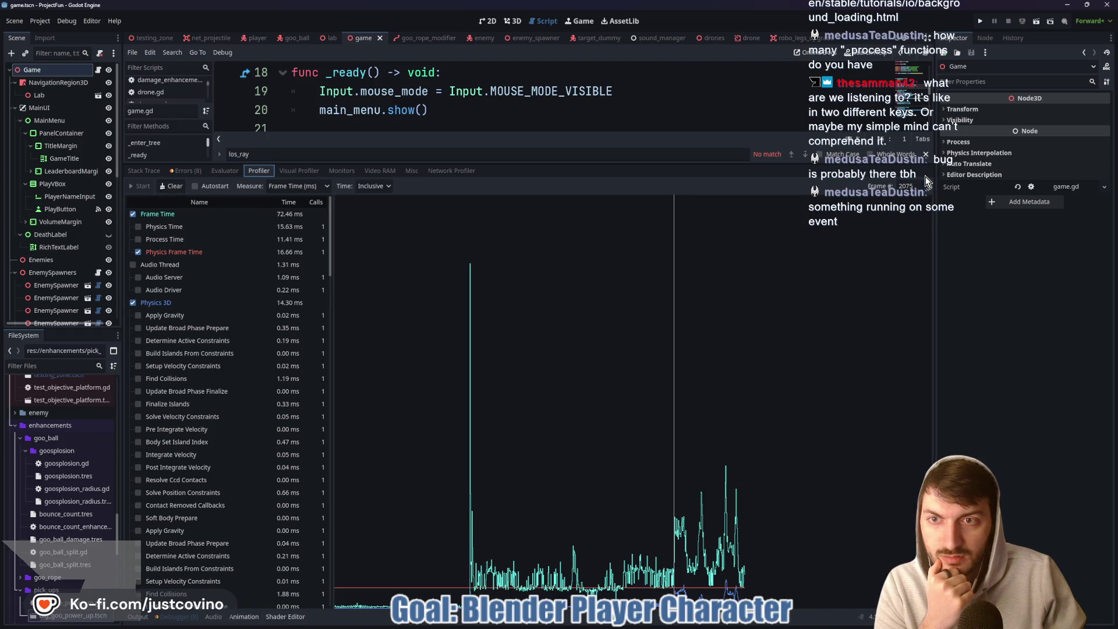
{"action": "left_click", "coordinate": [930, 191]}
{"action": "left_click", "coordinate": [930, 190]}
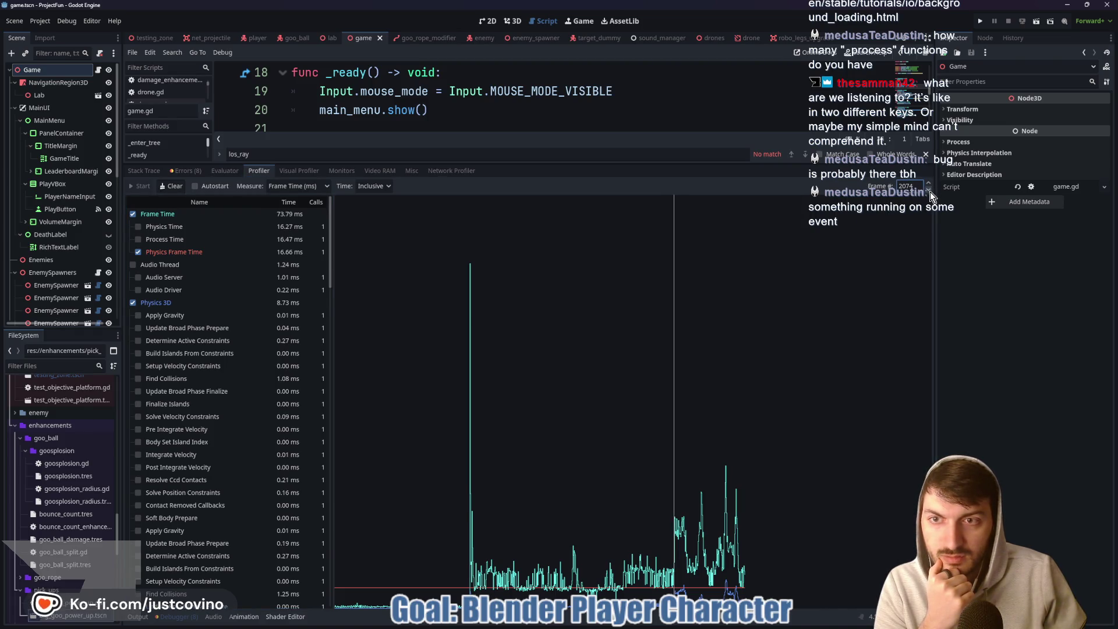
{"action": "left_click", "coordinate": [931, 184]}
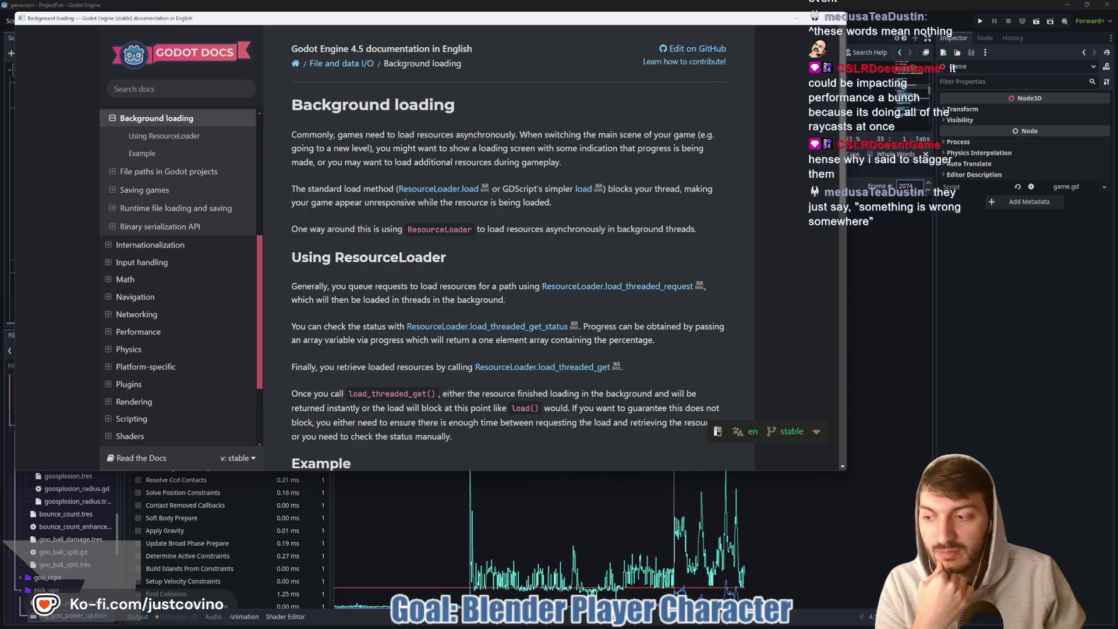
{"action": "left_click", "coordinate": [840, 19]}
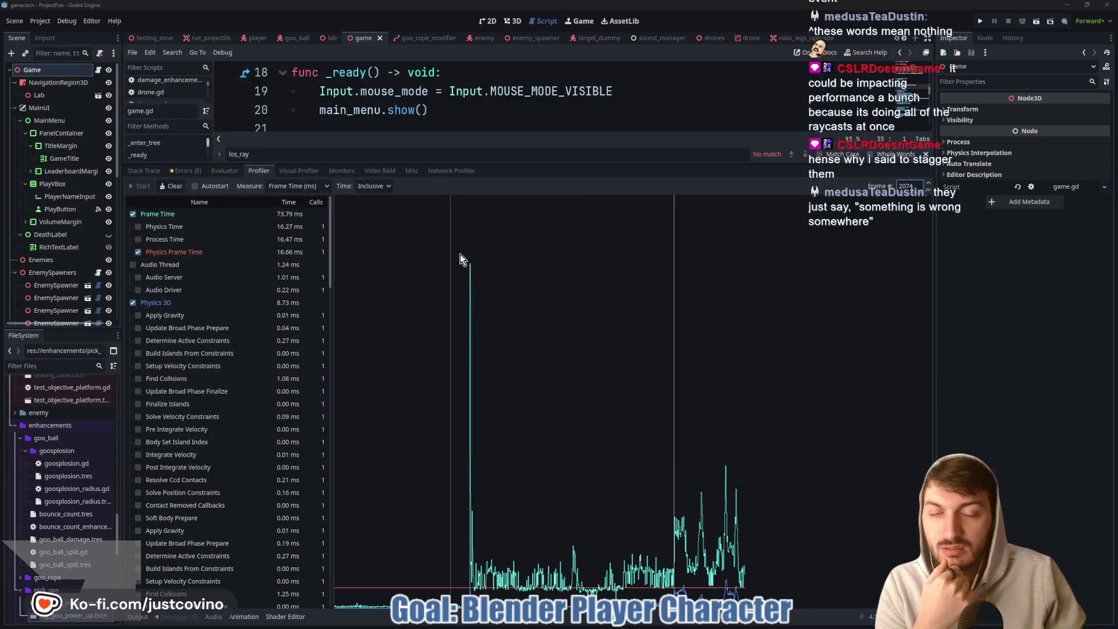
{"action": "left_click_drag", "start_coordinate": [533, 164], "coordinate": [545, 488]}
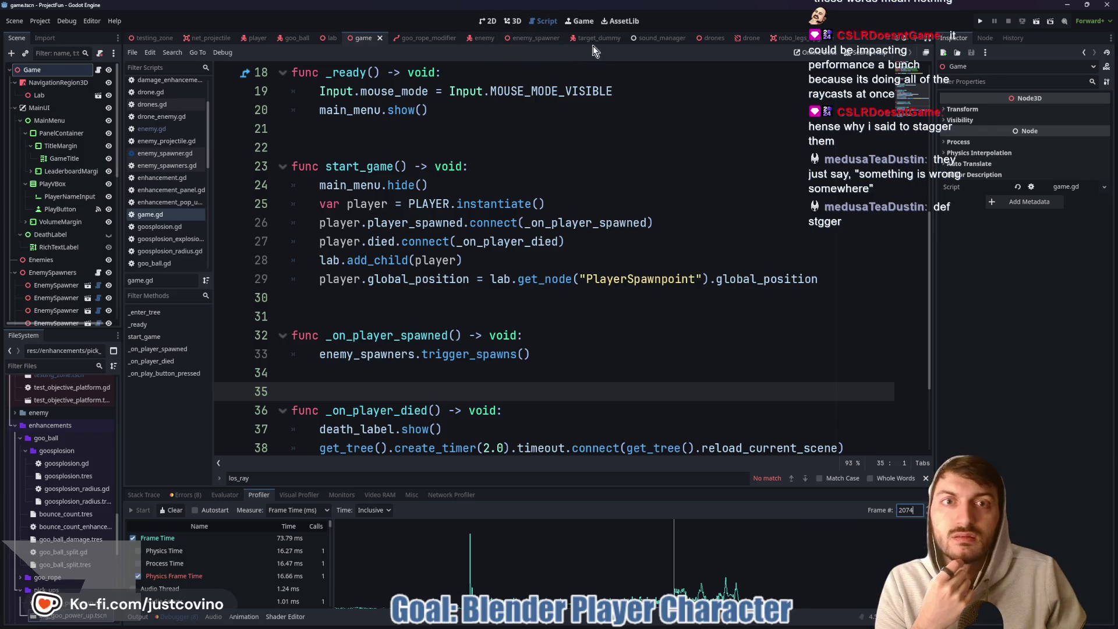
Change line 93 of enemy.gd to los_timer += (delta * randf()).
{"action": "left_click", "coordinate": [478, 39]}
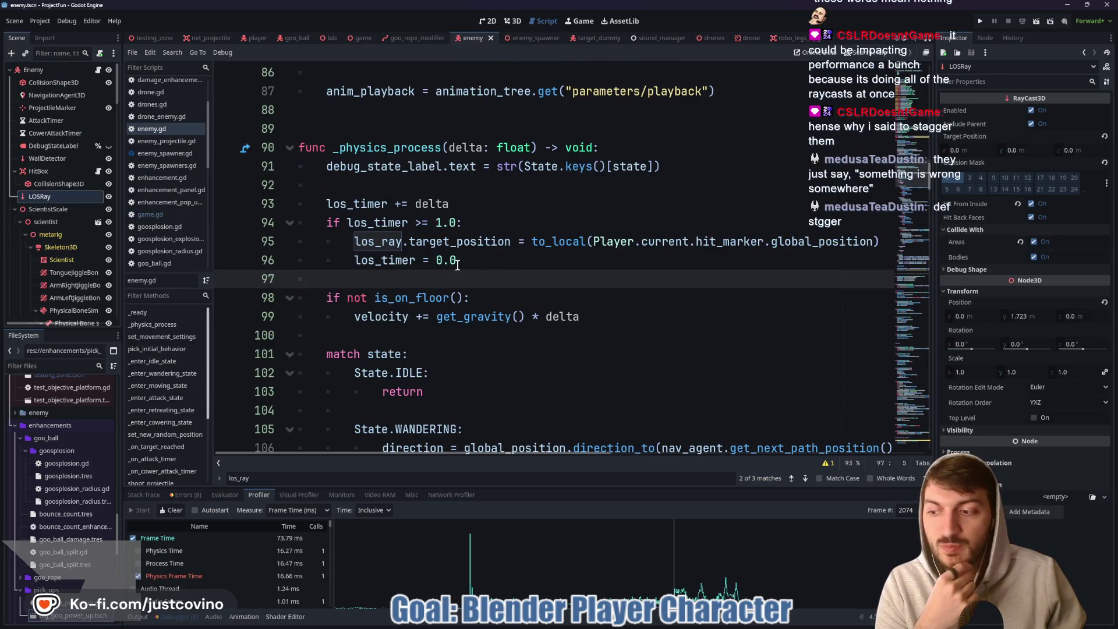
{"action": "left_click", "coordinate": [463, 223]}
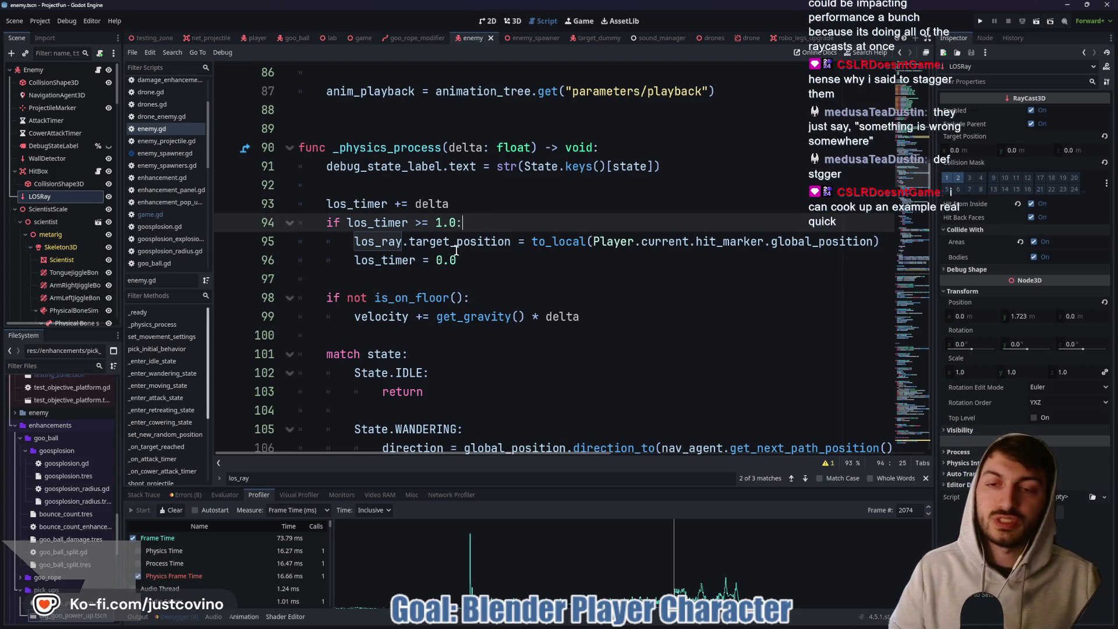
{"action": "left_click", "coordinate": [535, 264]}
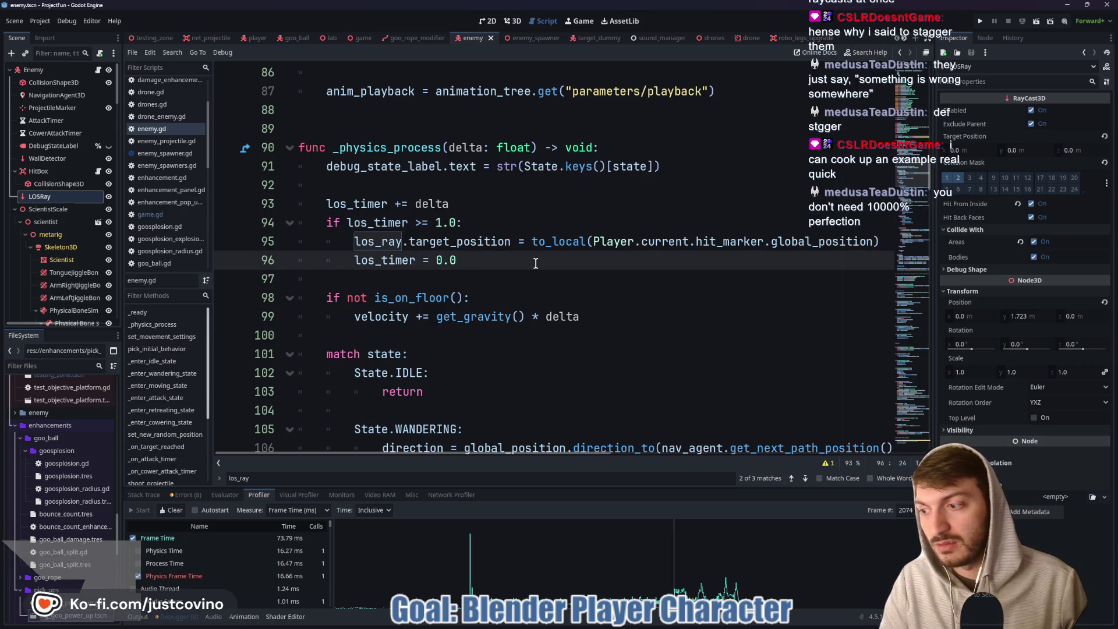
{"action": "left_click", "coordinate": [452, 205]}
{"action": "type", "text": "andf"}
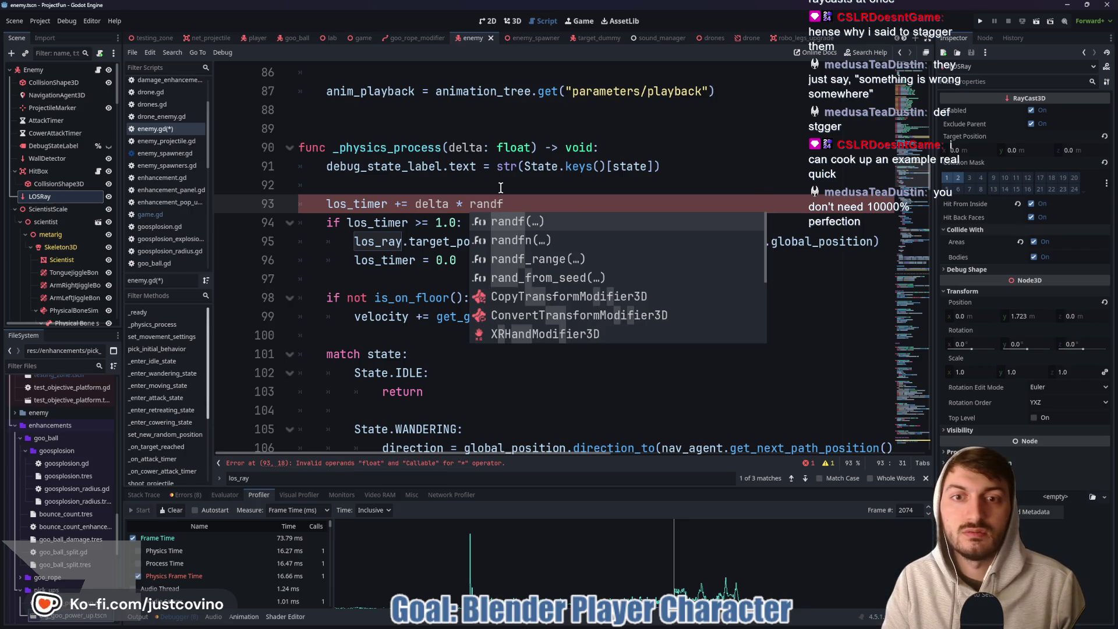
{"action": "key", "text": "Return"}
{"action": "left_click_drag", "start_coordinate": [533, 203], "coordinate": [413, 206]}
{"action": "type", "text": "("}
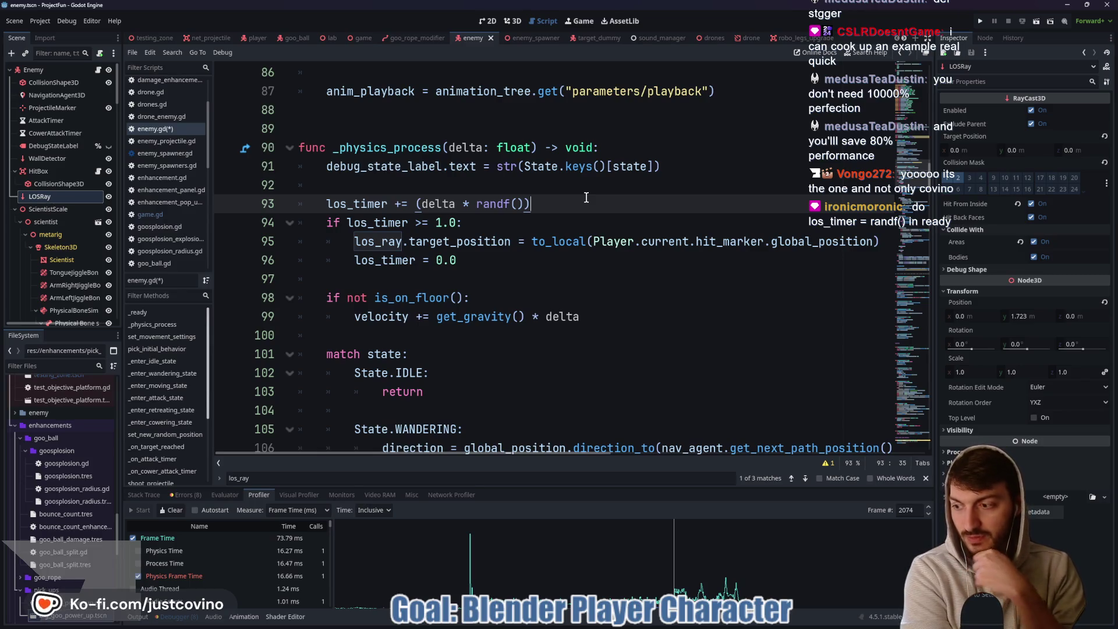
Add los_timer = randf() on line 75 in _ready and save.
{"action": "scroll", "coordinate": [505, 263], "scroll_direction": "up", "scroll_amount": 5}
{"action": "scroll", "coordinate": [505, 262], "scroll_direction": "up", "scroll_amount": 5}
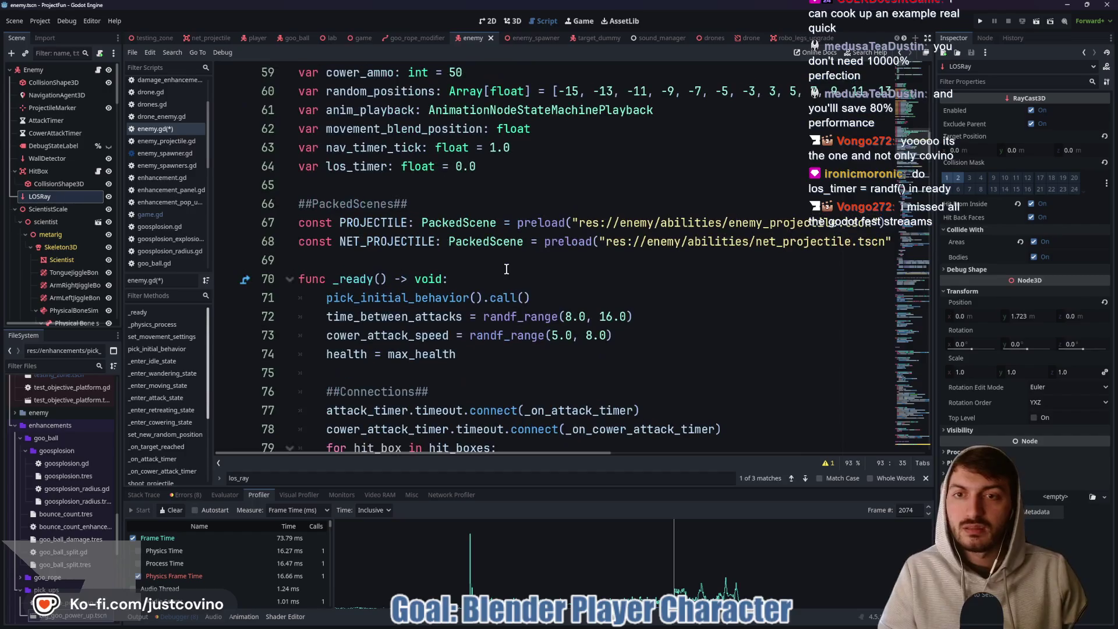
{"action": "scroll", "coordinate": [506, 269], "scroll_direction": "down", "scroll_amount": 8}
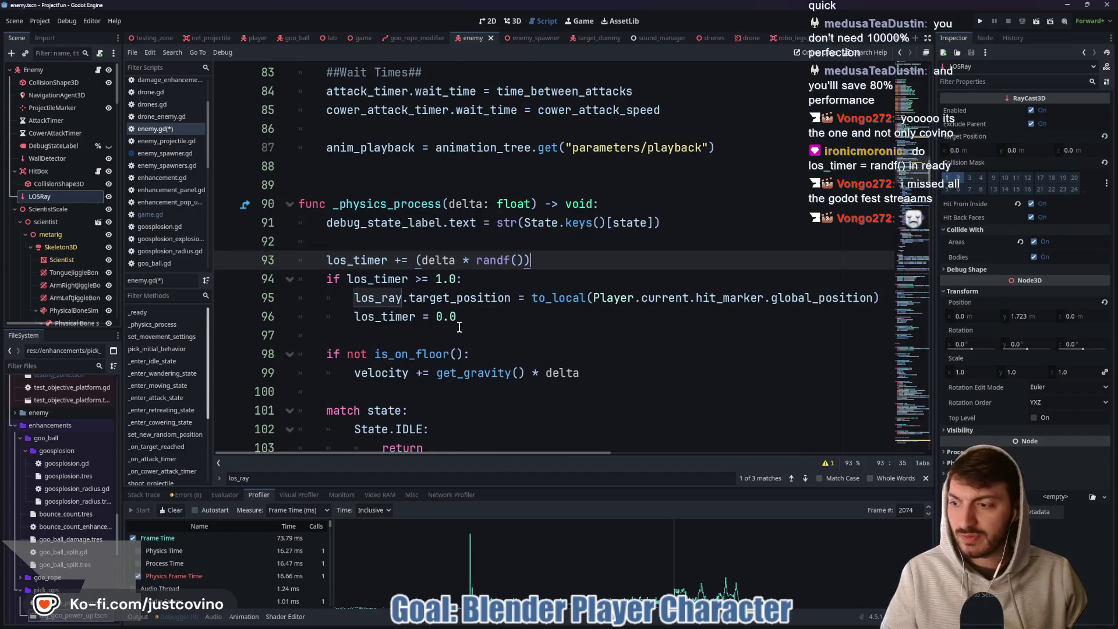
{"action": "scroll", "coordinate": [460, 328], "scroll_direction": "up", "scroll_amount": 8}
{"action": "scroll", "coordinate": [476, 307], "scroll_direction": "down", "scroll_amount": 2}
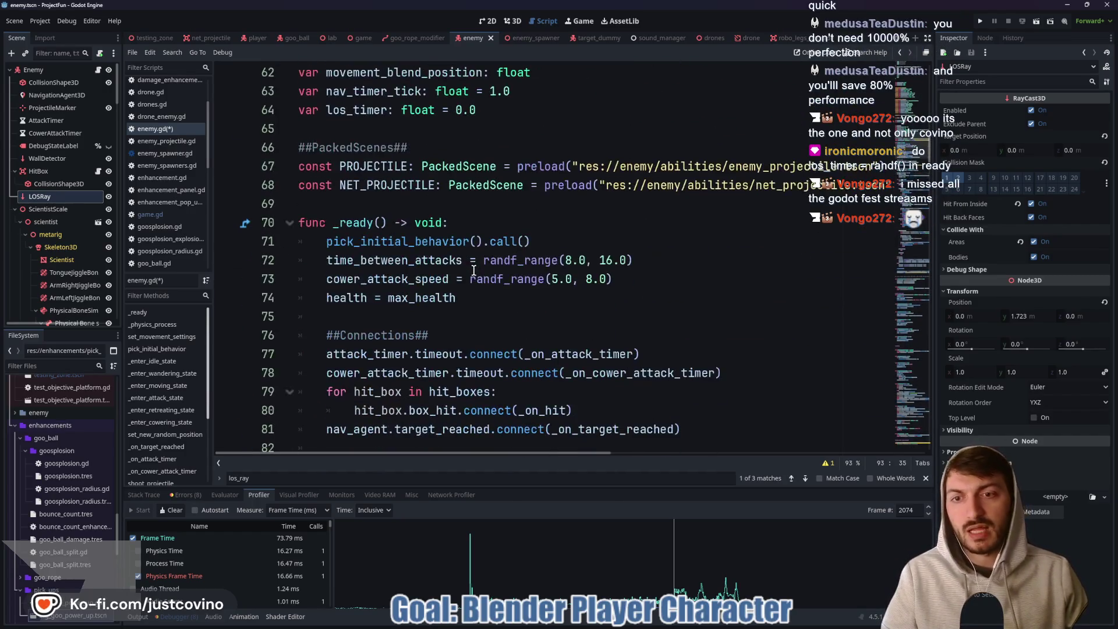
{"action": "left_click", "coordinate": [476, 310]}
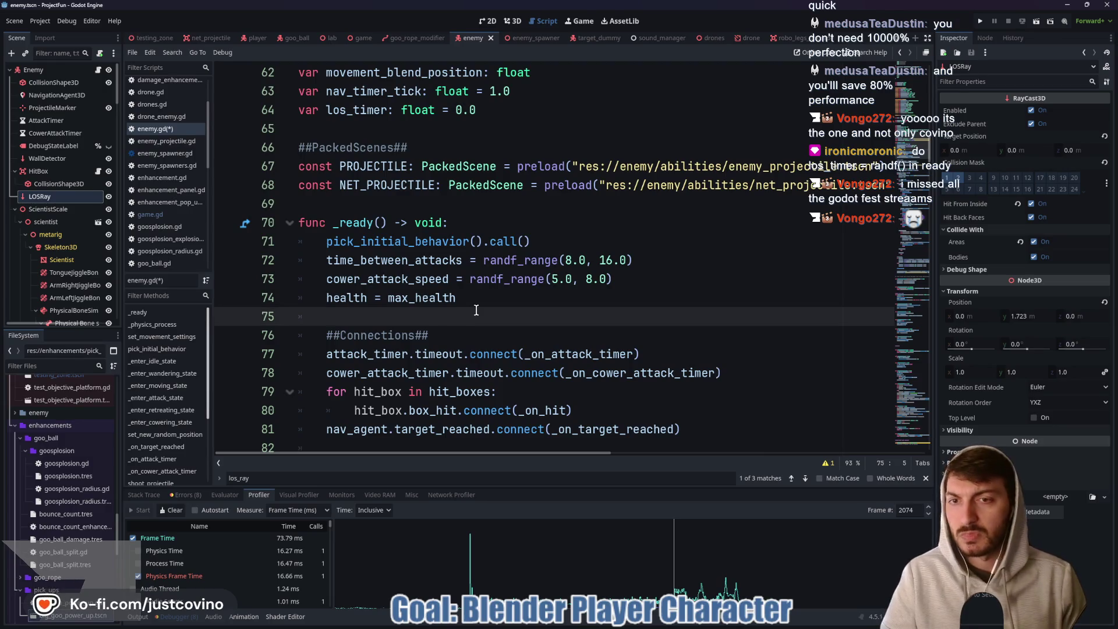
{"action": "type", "text": "los"}
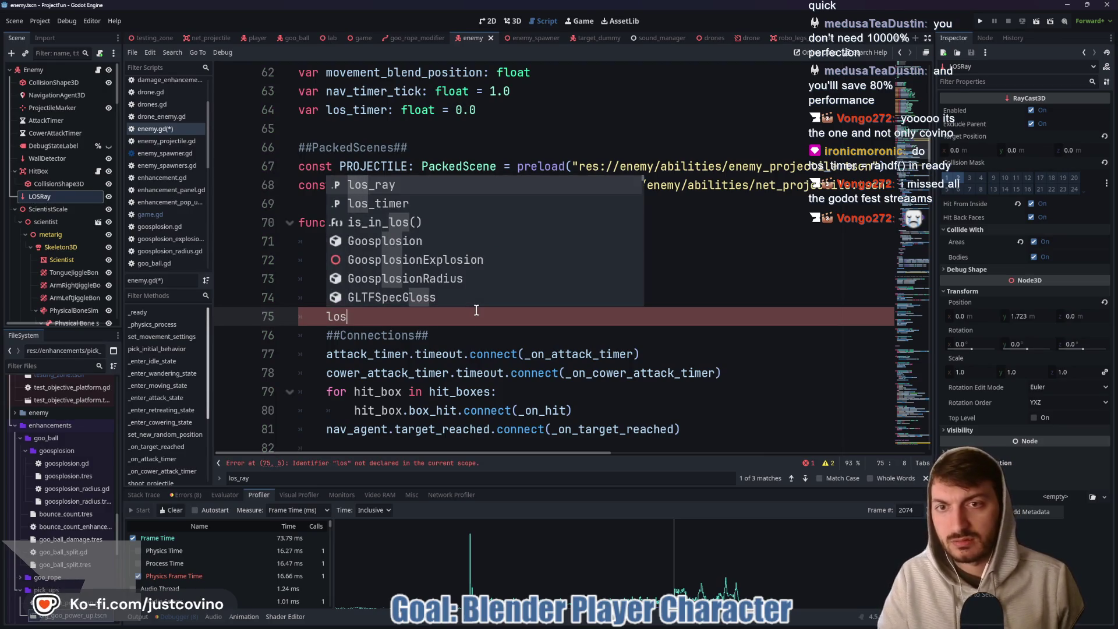
{"action": "key", "text": "Down"}
{"action": "key", "text": "Return"}
{"action": "type", "text": "= randf"}
{"action": "key", "text": "Return"}
{"action": "key", "text": "ctrl+s"}
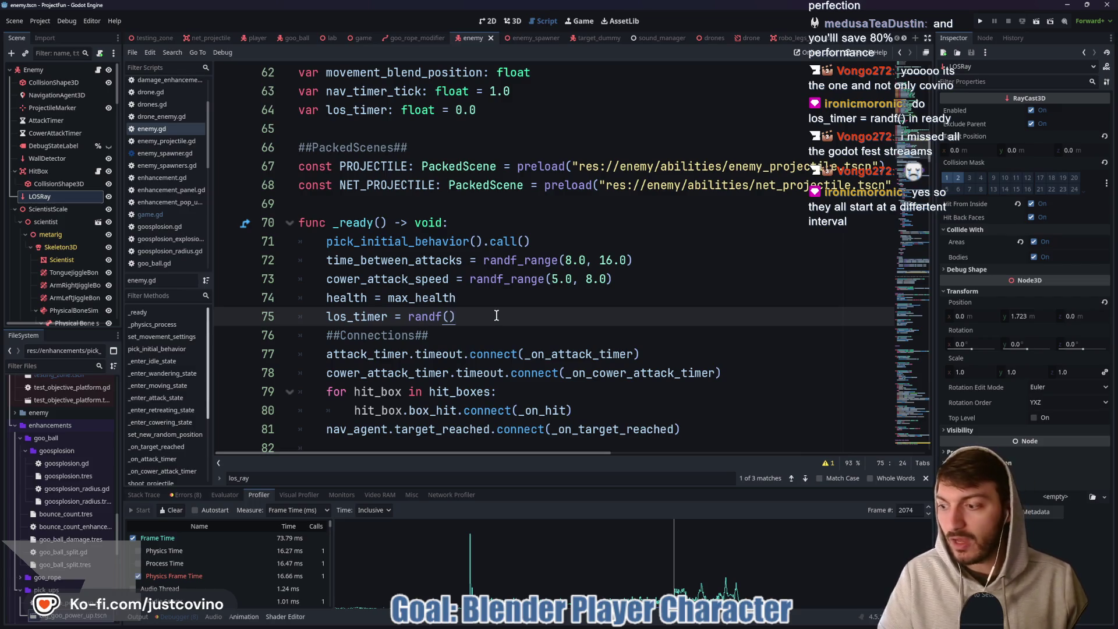
Add a comment about staggering enemies' LOS ray start, save, and open enemy_spawner.gd.
{"action": "type", "text": " #"}
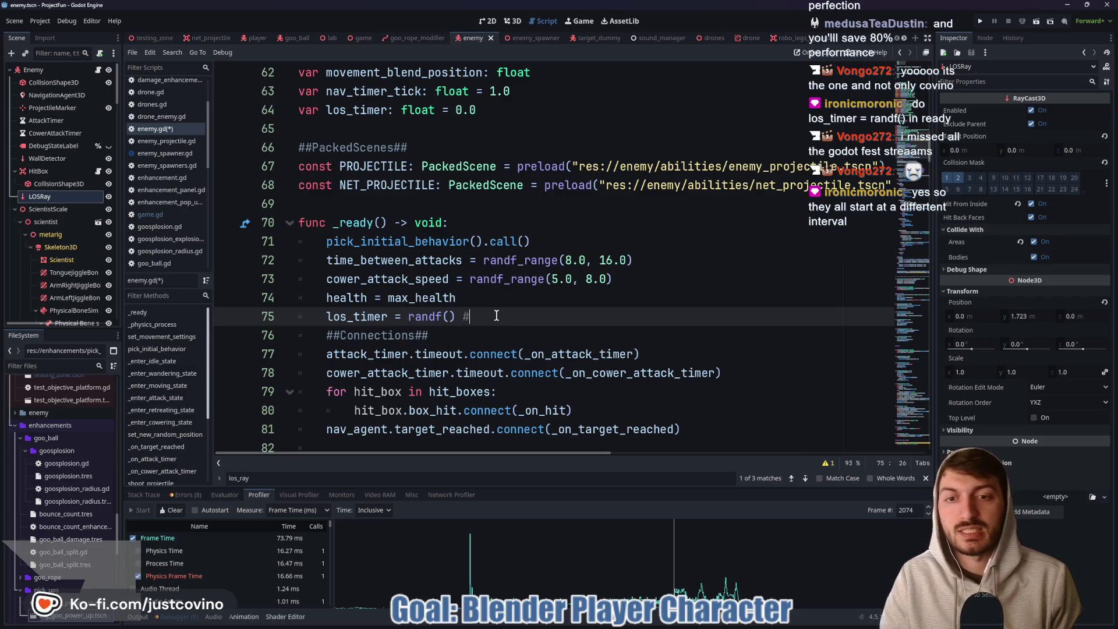
{"action": "type", "text": "So all en"}
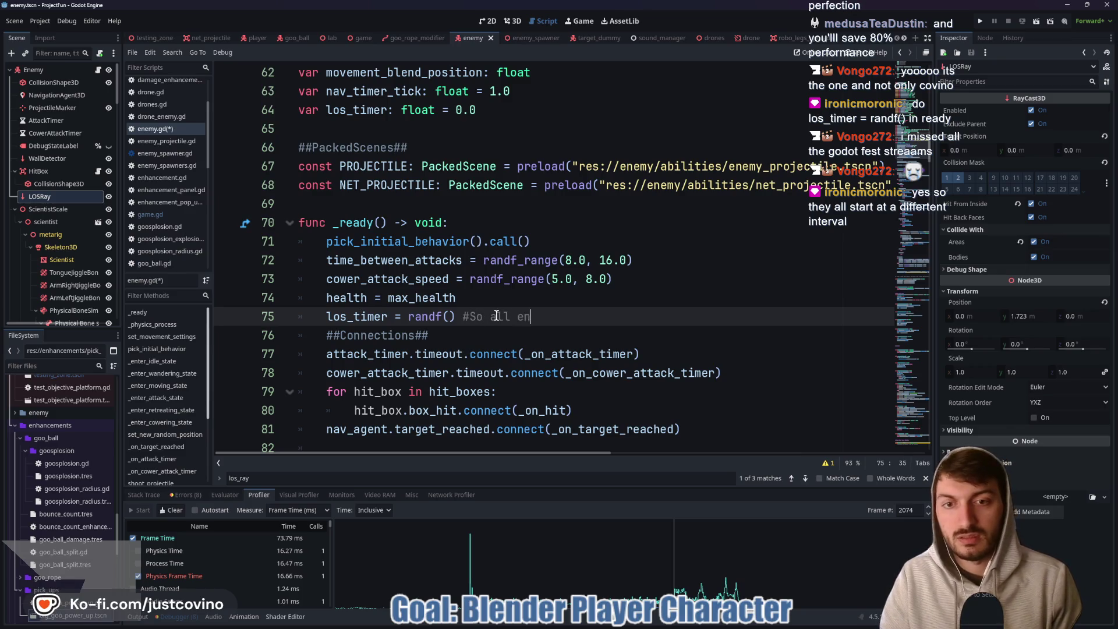
{"action": "type", "text": "emies start LOS ray at different intervals"}
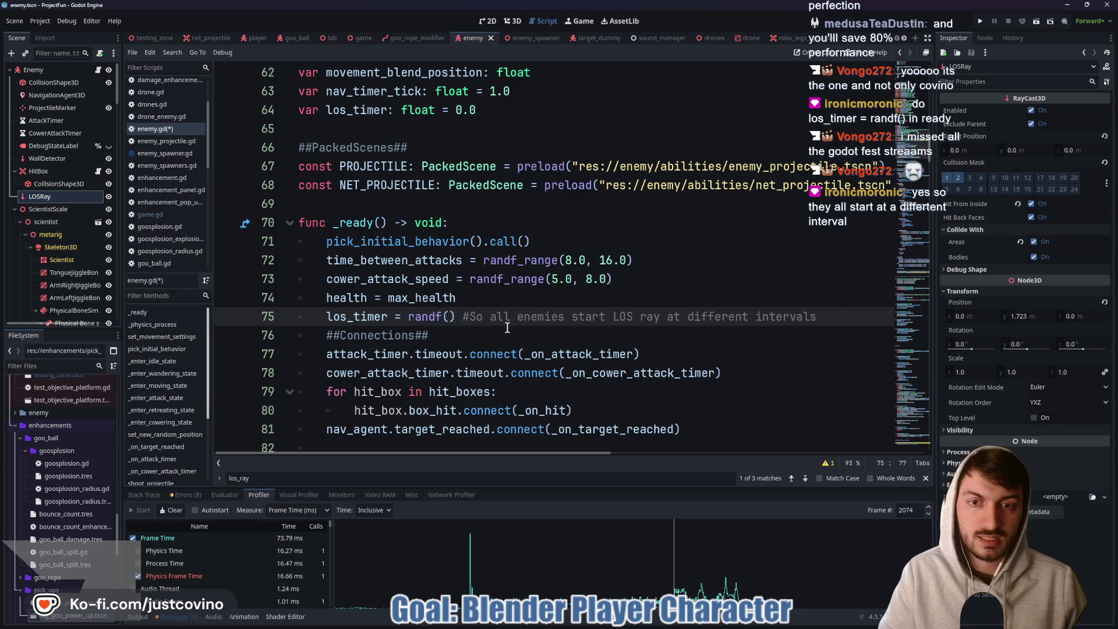
{"action": "left_click", "coordinate": [507, 328]}
{"action": "key", "text": "ctrl+s"}
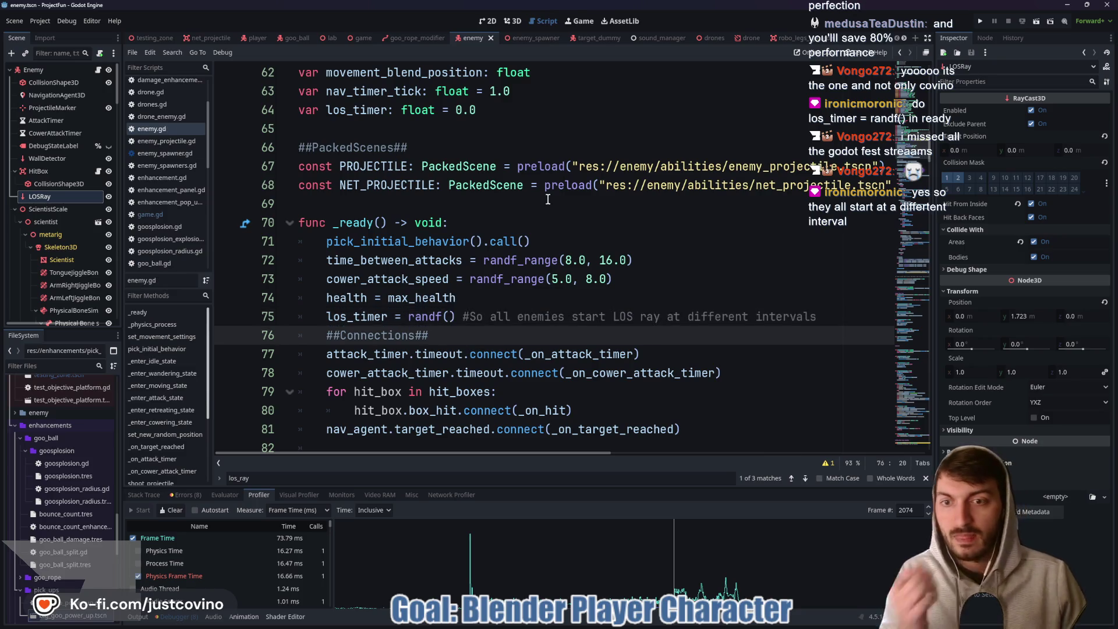
{"action": "left_click", "coordinate": [526, 38]}
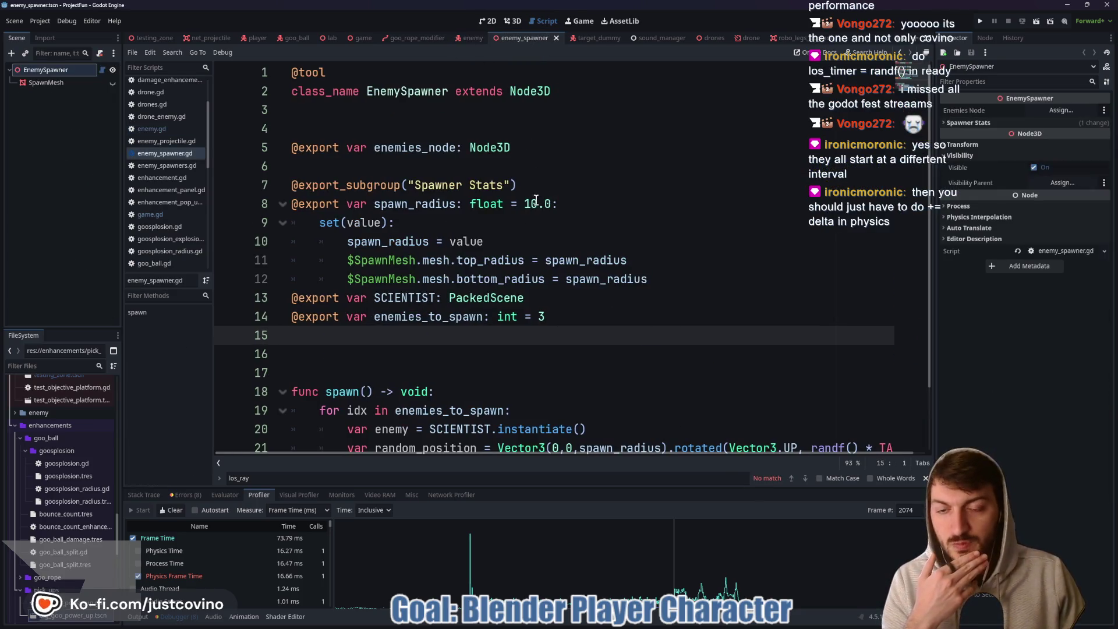
{"action": "scroll", "coordinate": [450, 350], "scroll_direction": "down", "scroll_amount": 2}
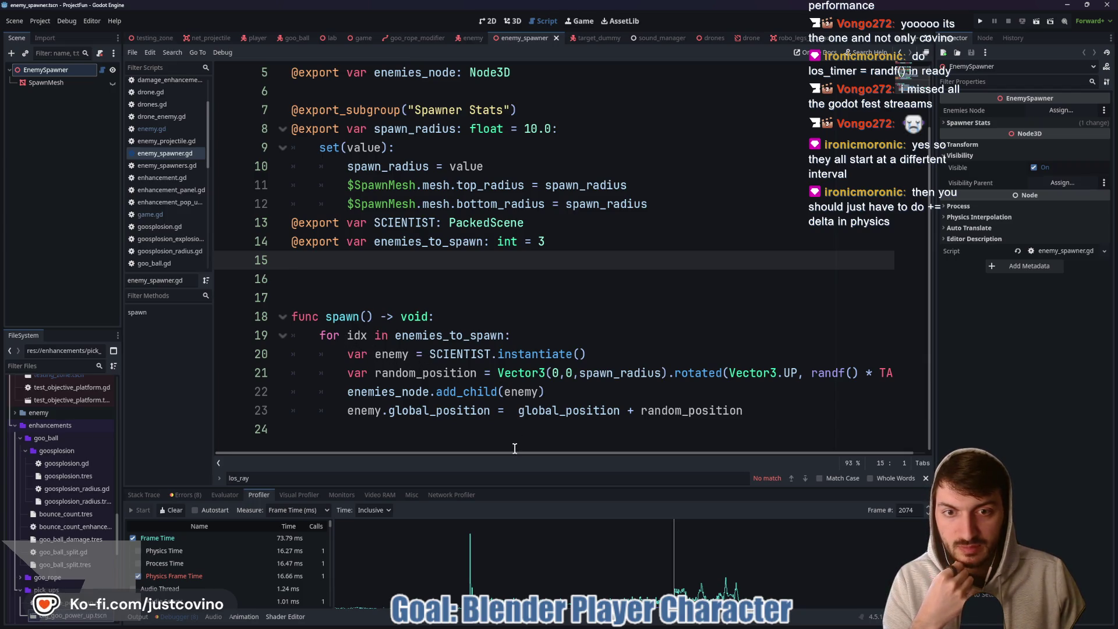
{"action": "left_click_drag", "start_coordinate": [504, 456], "coordinate": [522, 459]}
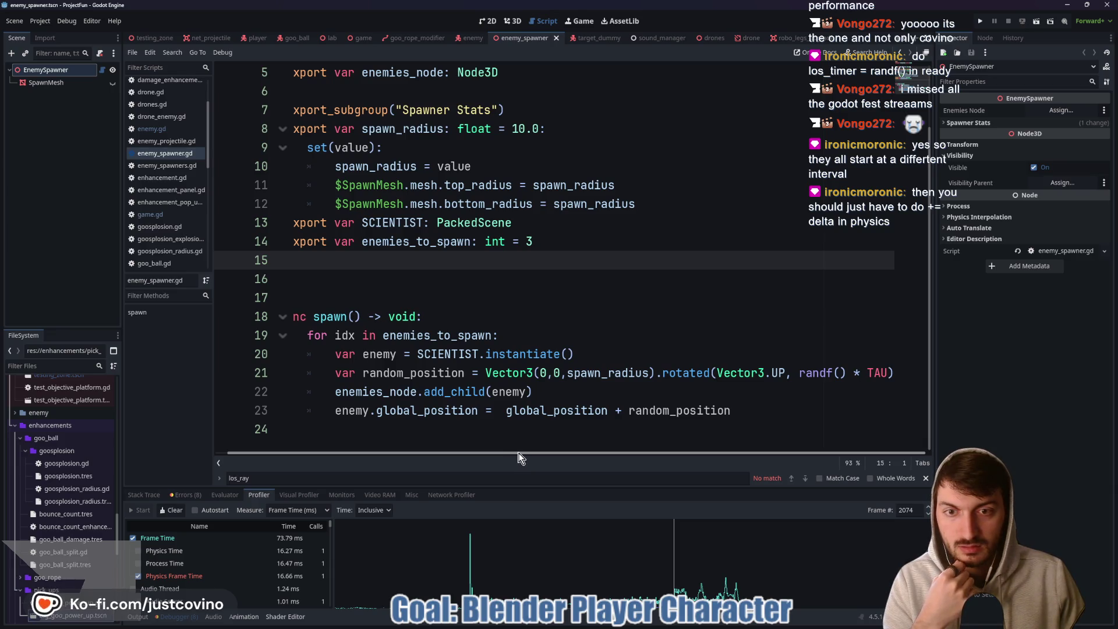
{"action": "left_click_drag", "start_coordinate": [521, 459], "coordinate": [450, 443]}
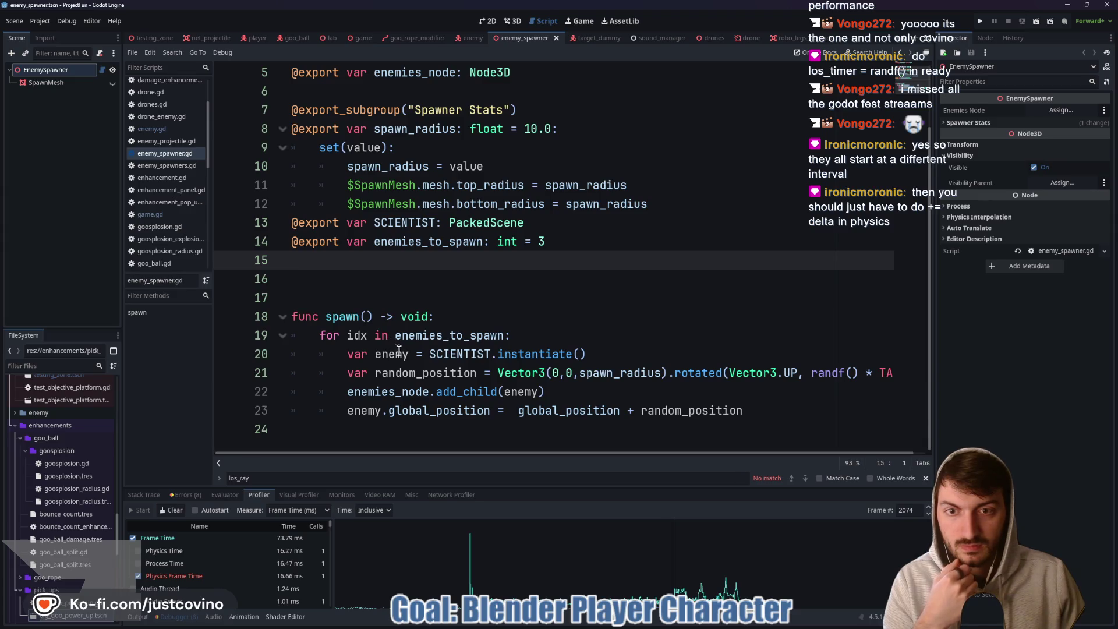
{"action": "mouse_move", "coordinate": [596, 451]}
{"action": "left_mouse_down"}
{"action": "mouse_move", "coordinate": [615, 456]}
{"action": "mouse_move", "coordinate": [571, 459]}
{"action": "left_mouse_up"}
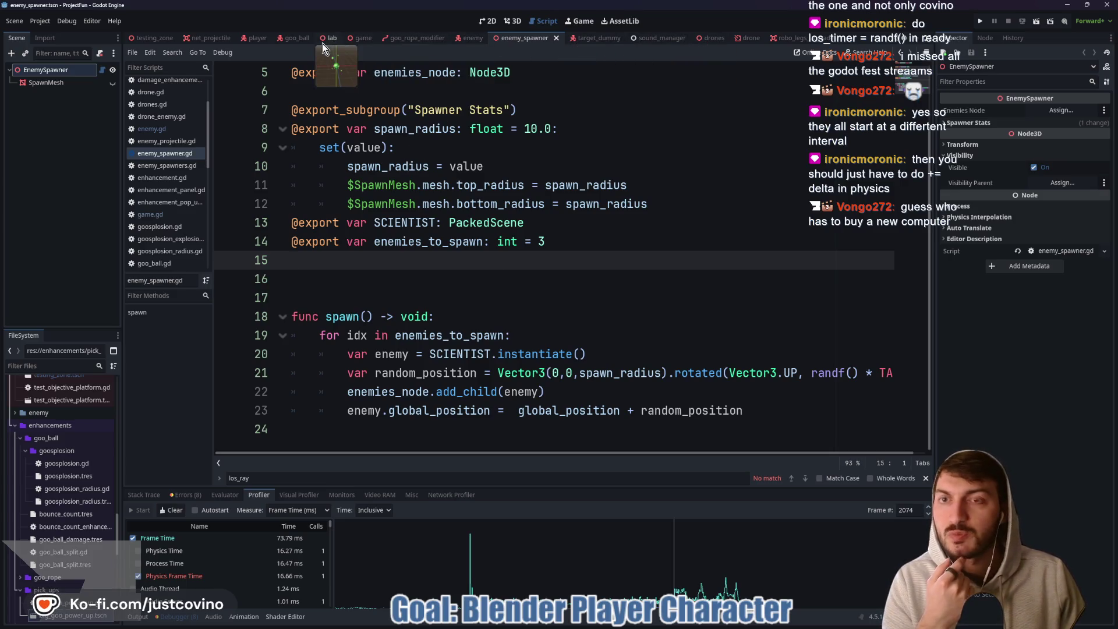
{"action": "left_click", "coordinate": [361, 39]}
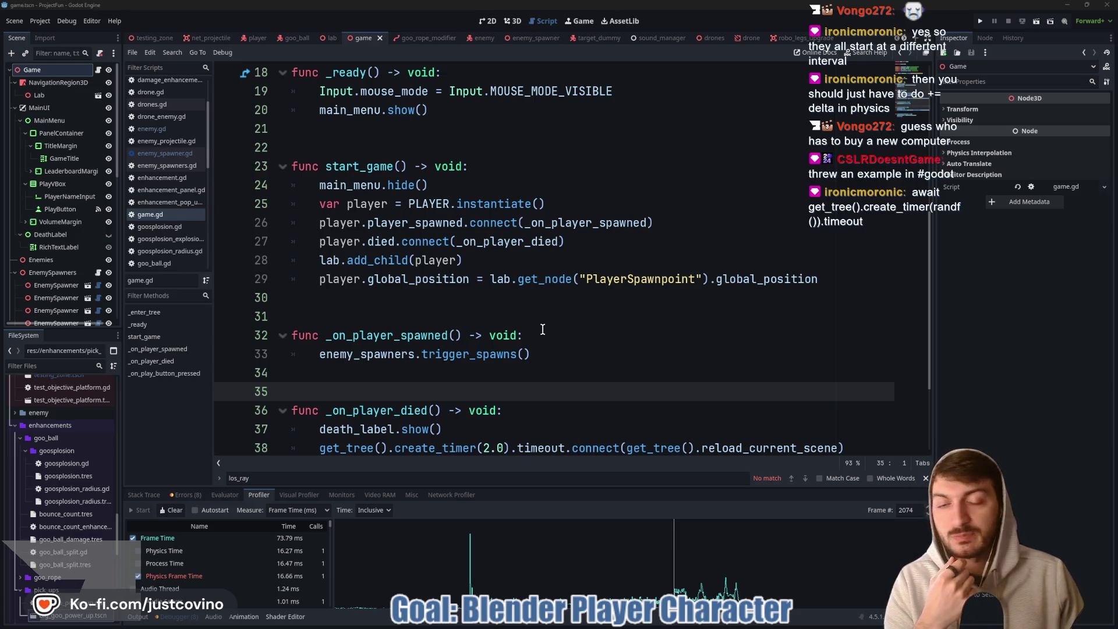
Open enemy_spawners.gd from the EnemySpawners node and go to the break line in trigger_spawns.
{"action": "scroll", "coordinate": [398, 186], "scroll_direction": "down", "scroll_amount": 2}
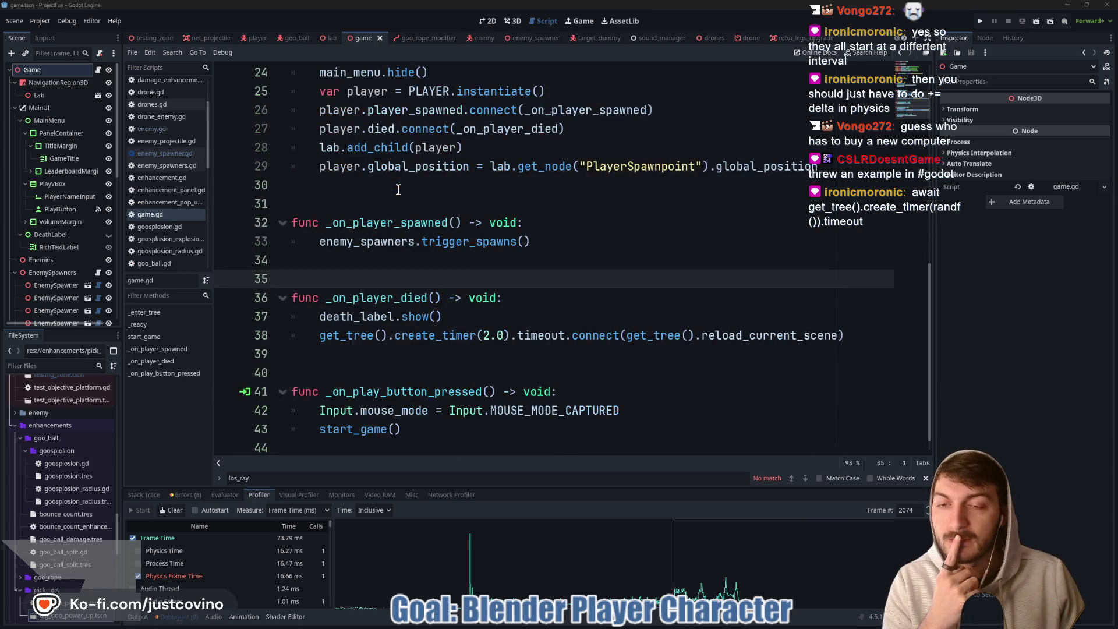
{"action": "scroll", "coordinate": [68, 239], "scroll_direction": "down", "scroll_amount": 3}
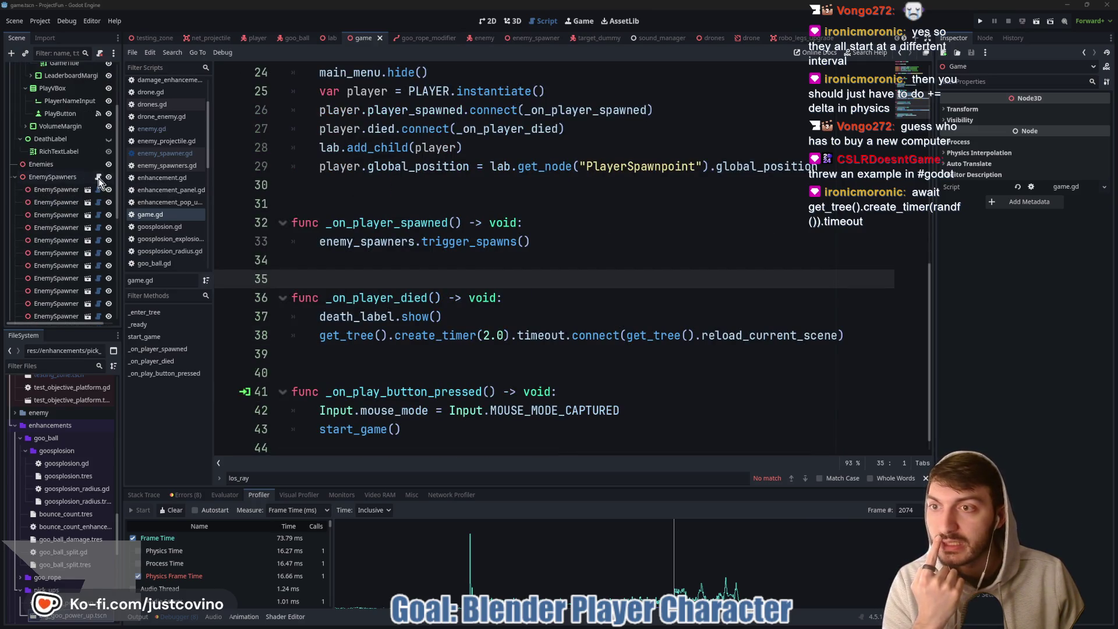
{"action": "left_click", "coordinate": [98, 177]}
{"action": "left_click", "coordinate": [486, 316]}
{"action": "scroll", "coordinate": [521, 323], "scroll_direction": "down", "scroll_amount": 1}
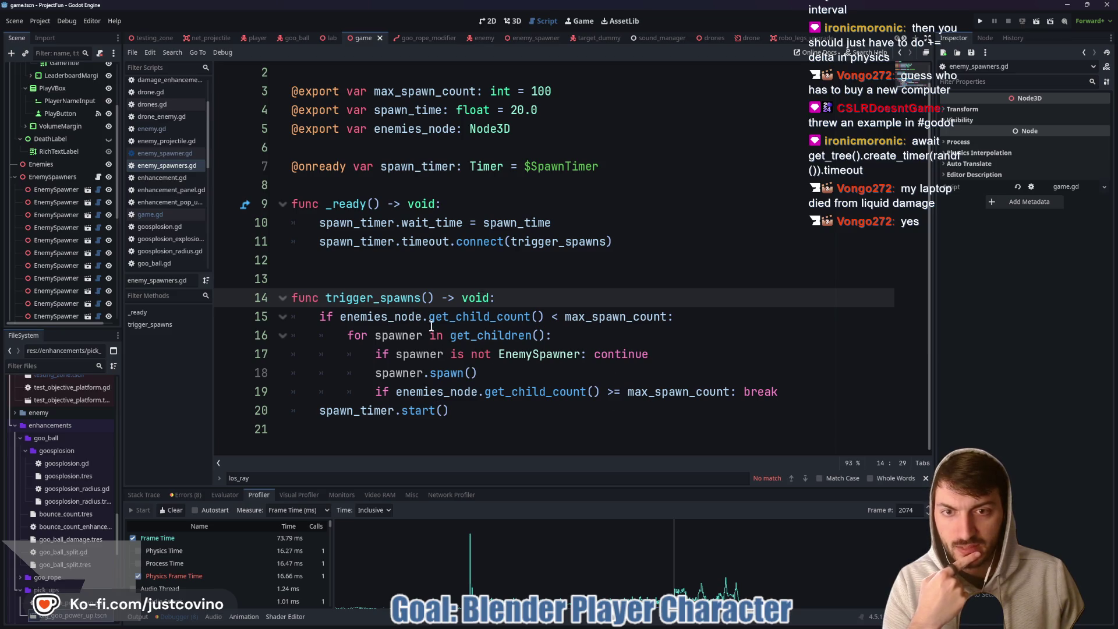
{"action": "left_click", "coordinate": [793, 391]}
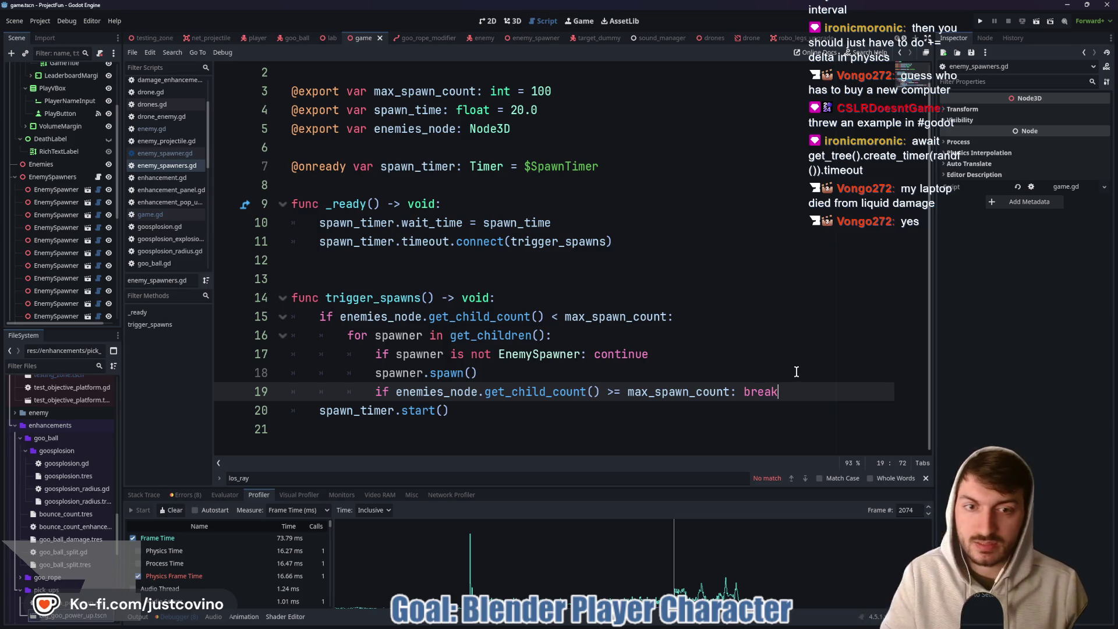
Below the break line, add 'await get_tree().create_timer(randf()).timeout' and save the script.
{"action": "key", "text": "Return"}
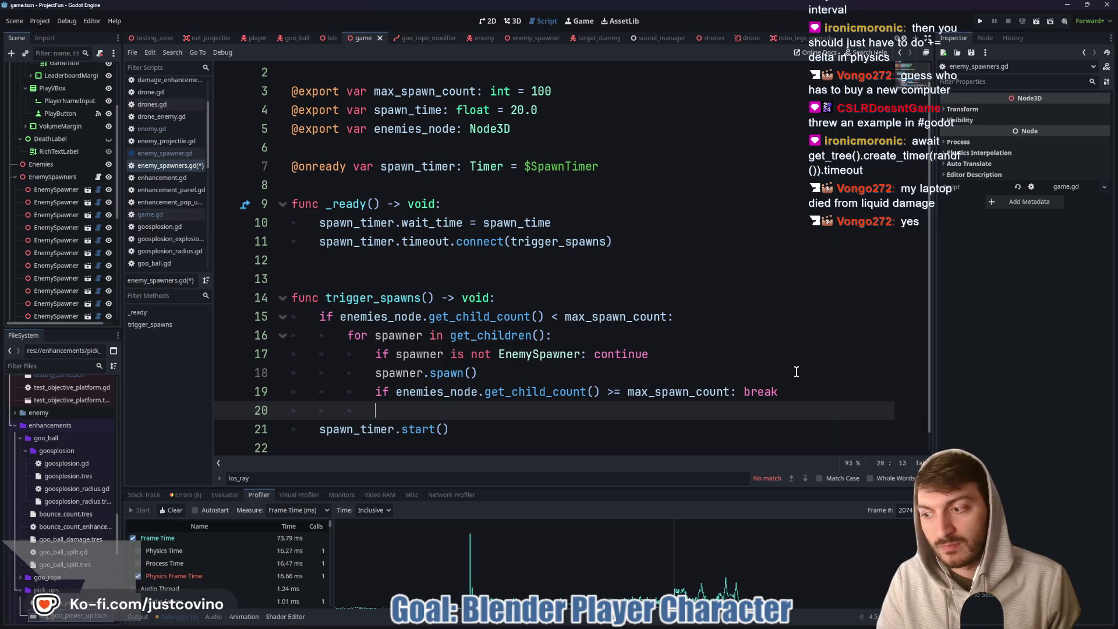
{"action": "type", "text": "await get_tree().crea"}
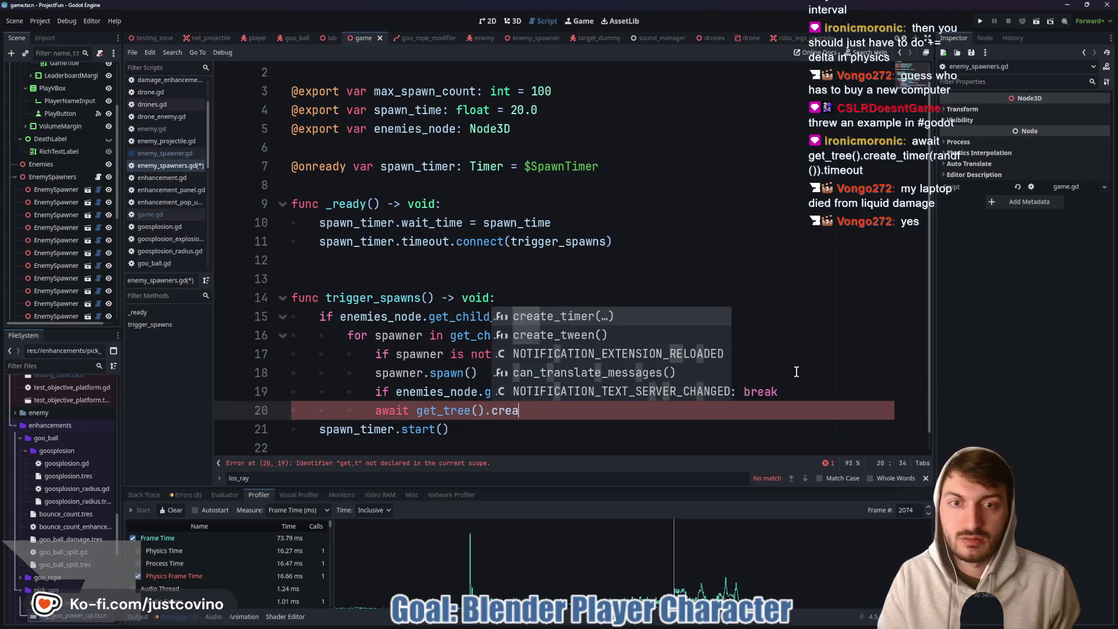
{"action": "key", "text": "Return"}
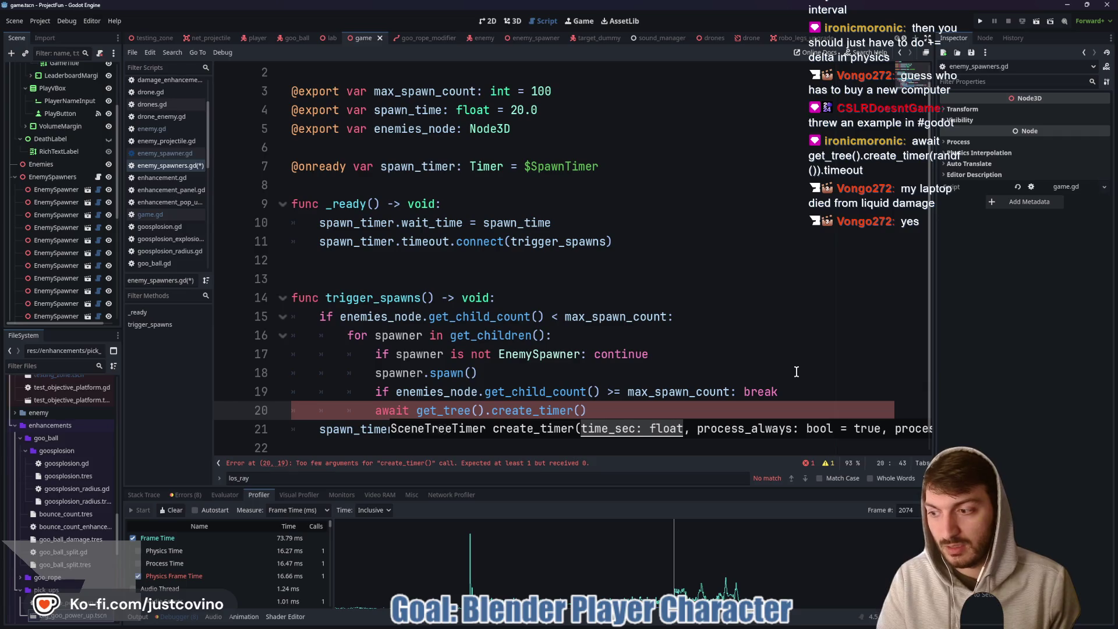
{"action": "type", "text": "rand"}
{"action": "key", "text": "Return"}
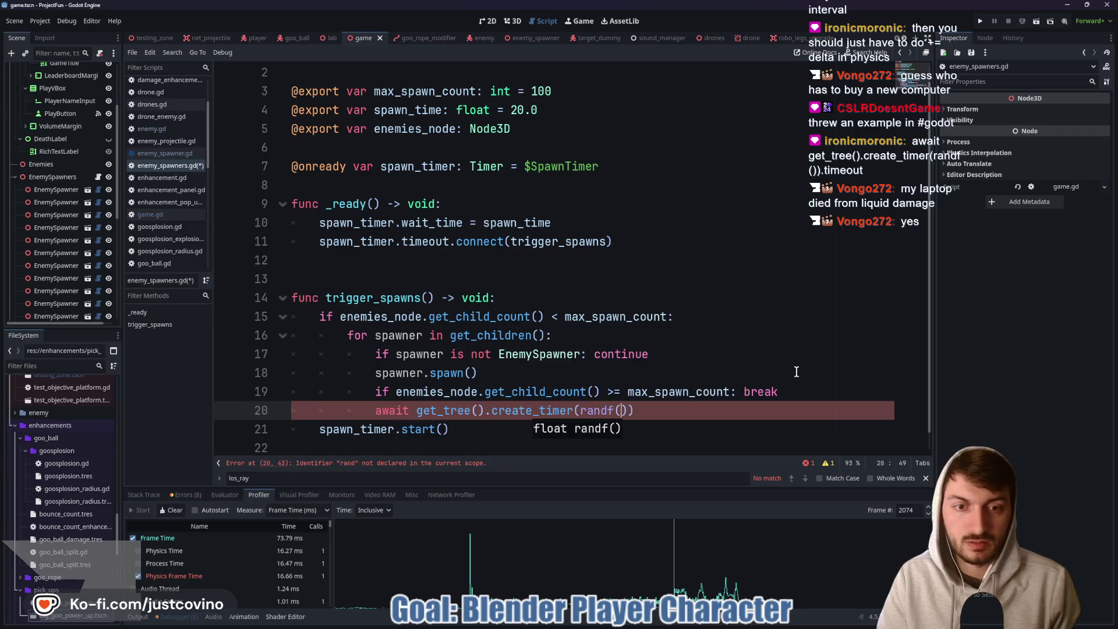
{"action": "type", "text": "))."}
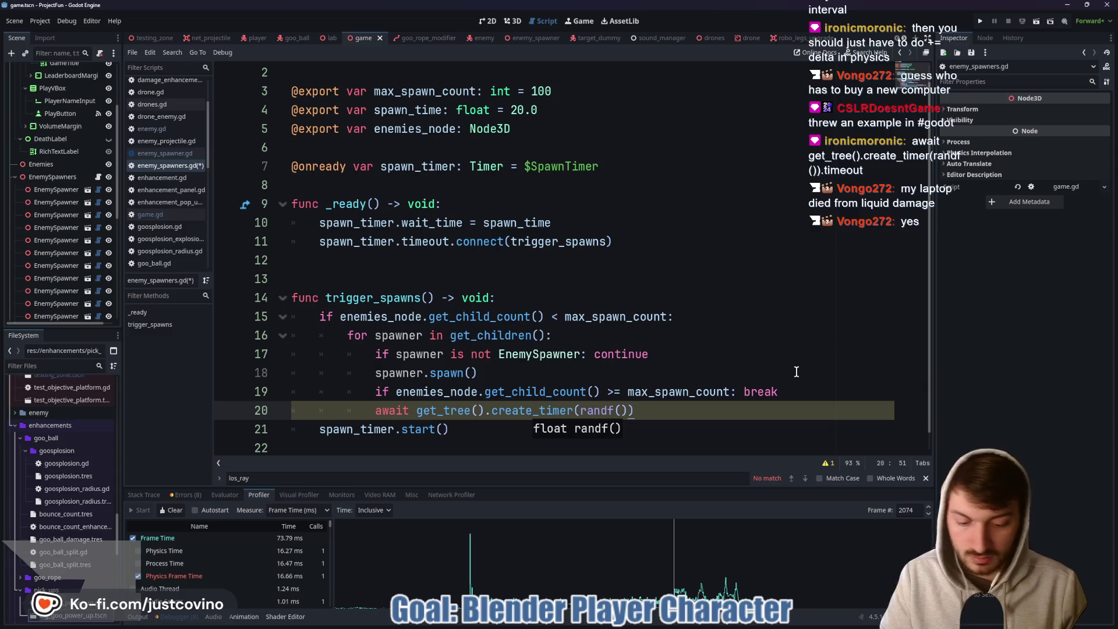
{"action": "type", "text": "timeout"}
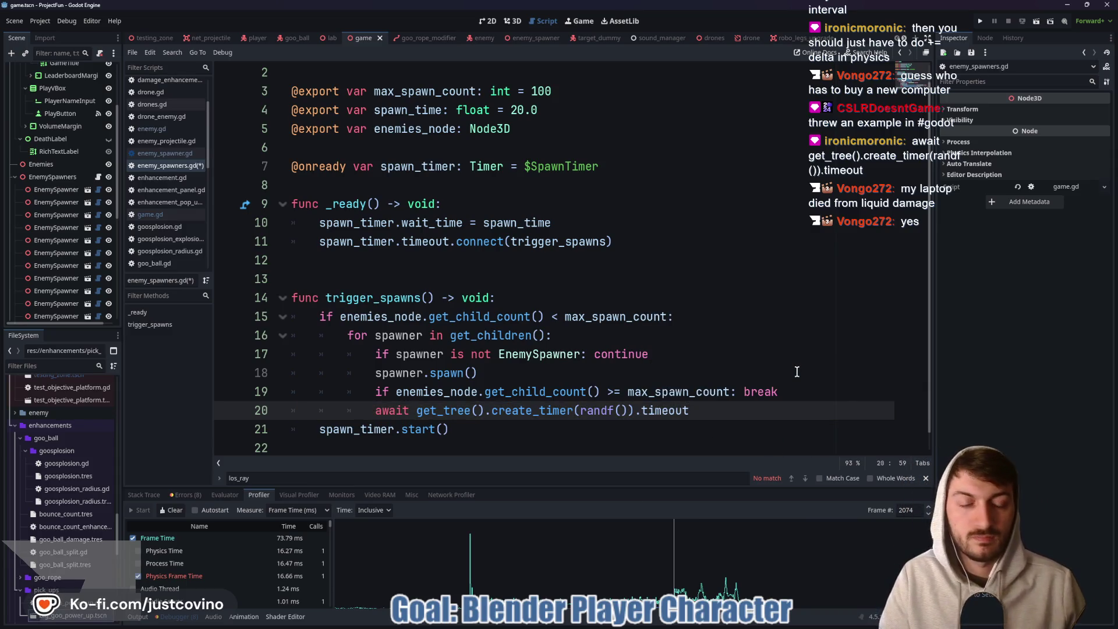
{"action": "key", "text": "ctrl+s"}
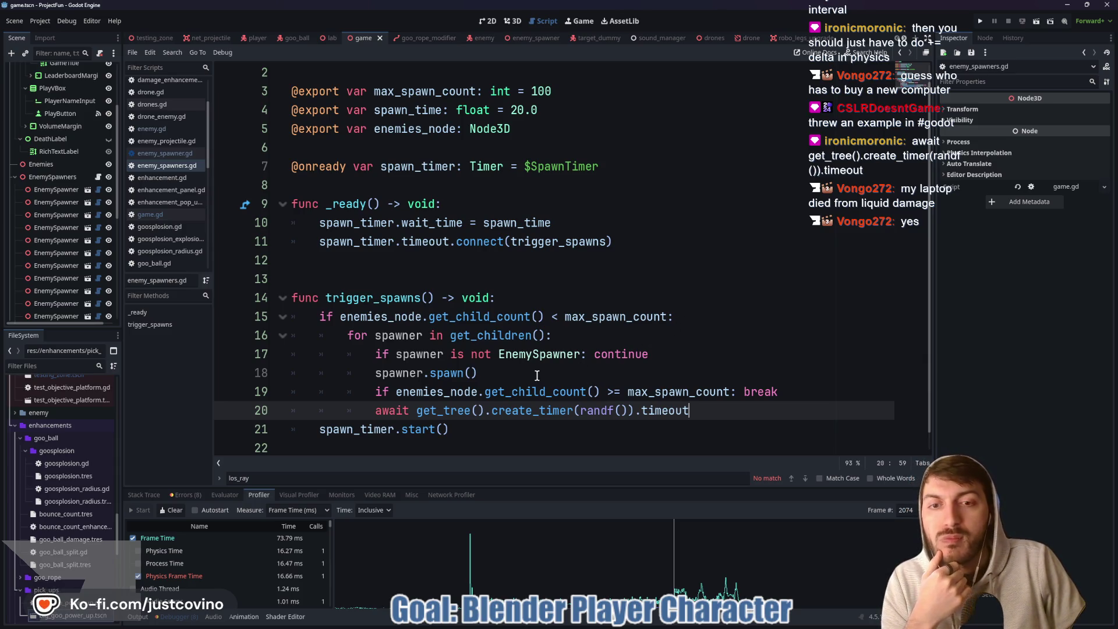
Open enemy_spawner.gd from an EnemySpawner node and place the cursor just above spawn().
{"action": "left_click", "coordinate": [97, 265]}
{"action": "scroll", "coordinate": [466, 259], "scroll_direction": "down", "scroll_amount": 2}
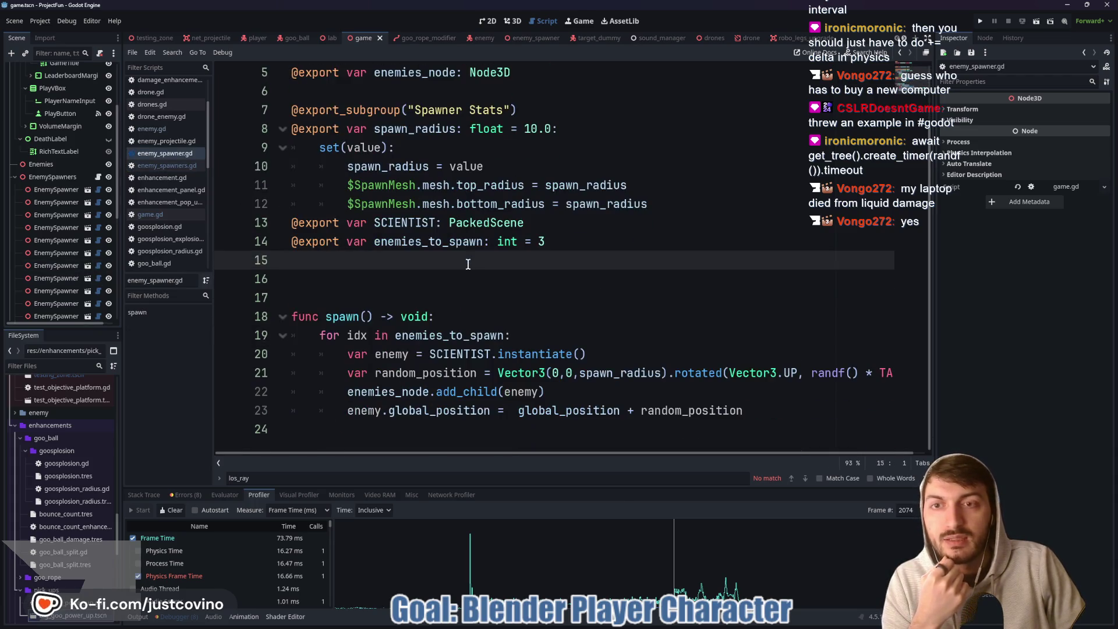
{"action": "left_click", "coordinate": [436, 304]}
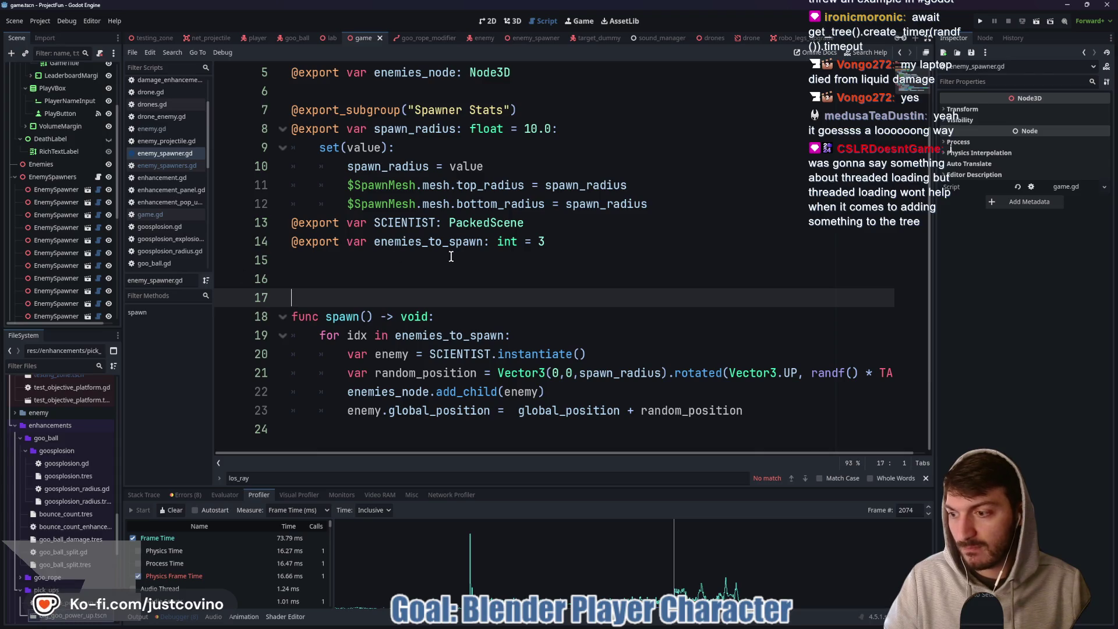
In enemy.gd, remove the randf() multiplier so the increment reads 'los_timer += delta'.
{"action": "left_click", "coordinate": [473, 38]}
{"action": "scroll", "coordinate": [482, 308], "scroll_direction": "down", "scroll_amount": 12}
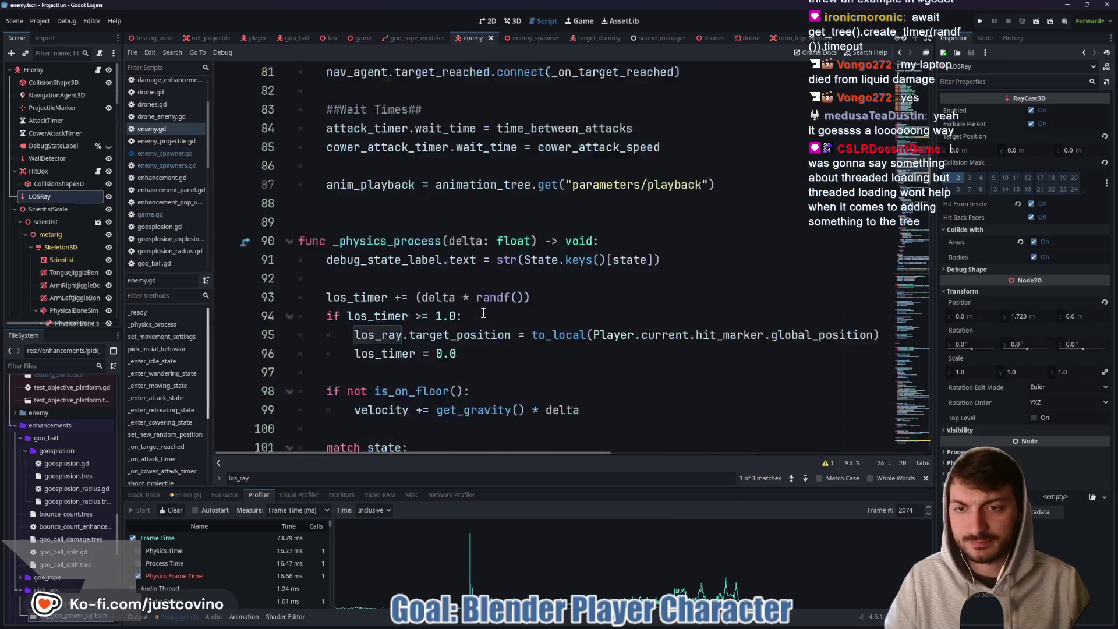
{"action": "scroll", "coordinate": [474, 294], "scroll_direction": "up", "scroll_amount": 4}
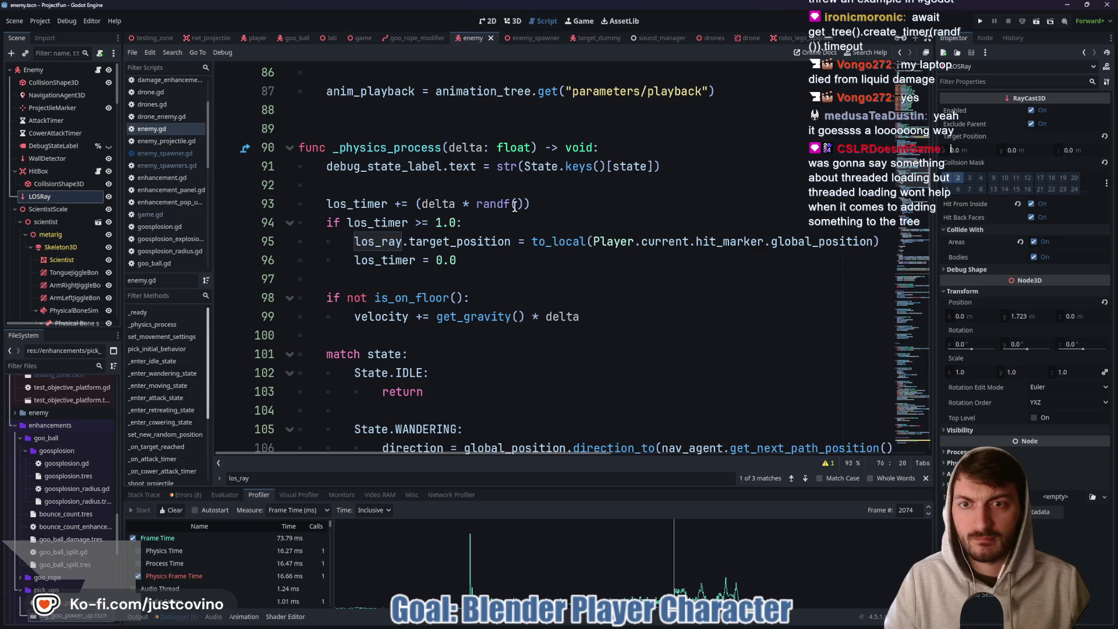
{"action": "left_click", "coordinate": [470, 243]}
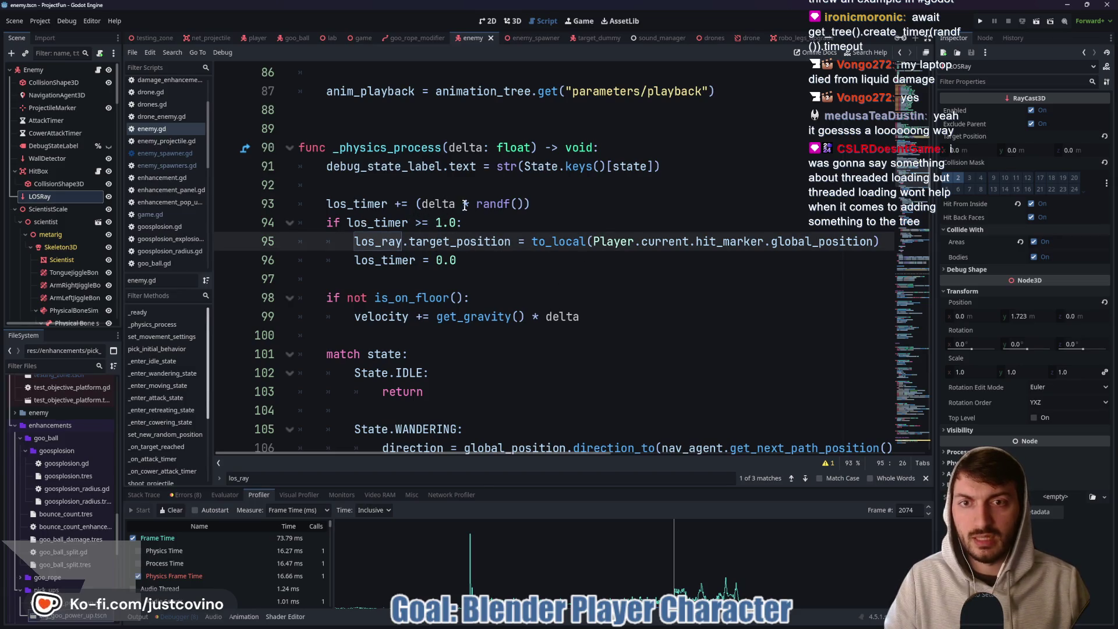
{"action": "left_click_drag", "start_coordinate": [476, 204], "coordinate": [528, 202]}
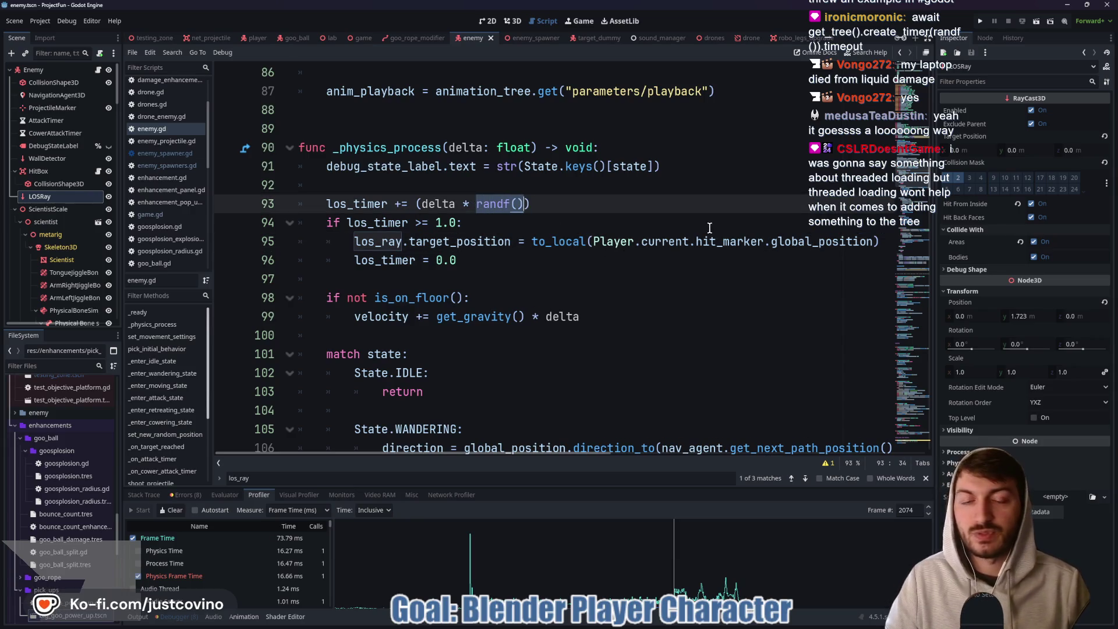
{"action": "key", "text": "BackSpace"}
{"action": "key", "text": "BackSpace"}
{"action": "key", "text": "BackSpace"}
{"action": "key", "text": "BackSpace"}
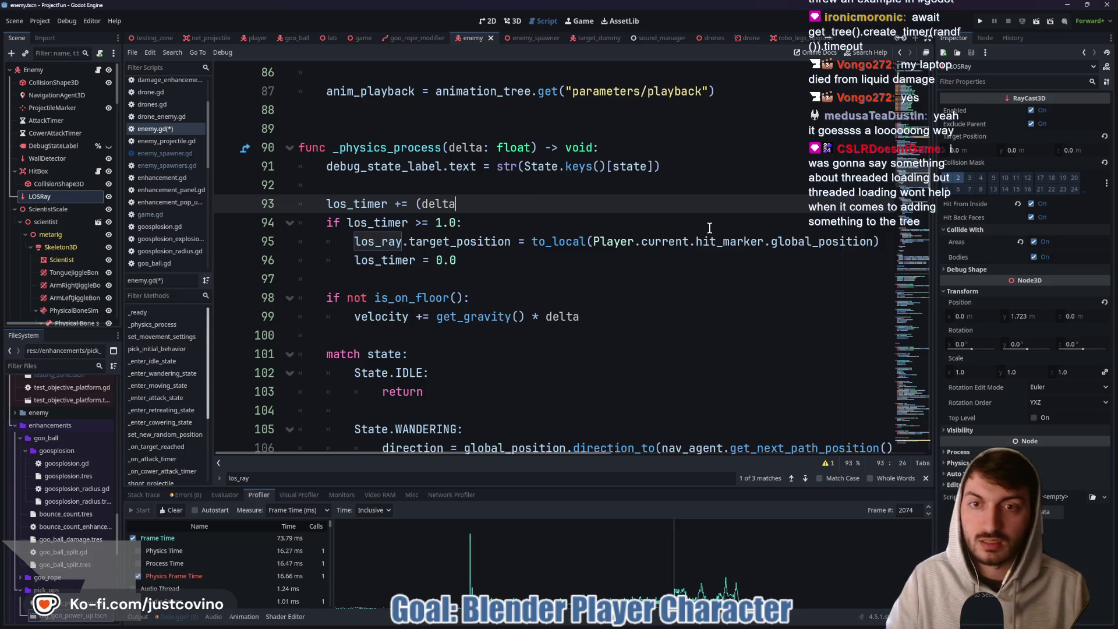
{"action": "key", "text": "BackSpace"}
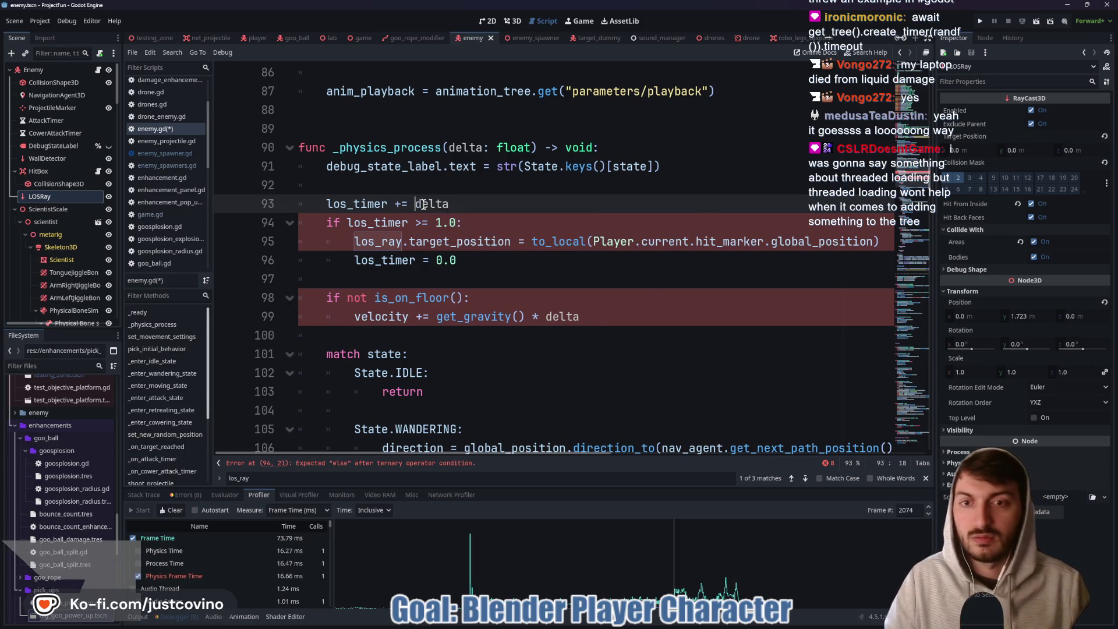
Reset los_timer to randf() instead of 0.0, then return to the game scene.
{"action": "left_click", "coordinate": [491, 260]}
{"action": "key", "text": "BackSpace"}
{"action": "key", "text": "BackSpace"}
{"action": "key", "text": "BackSpace"}
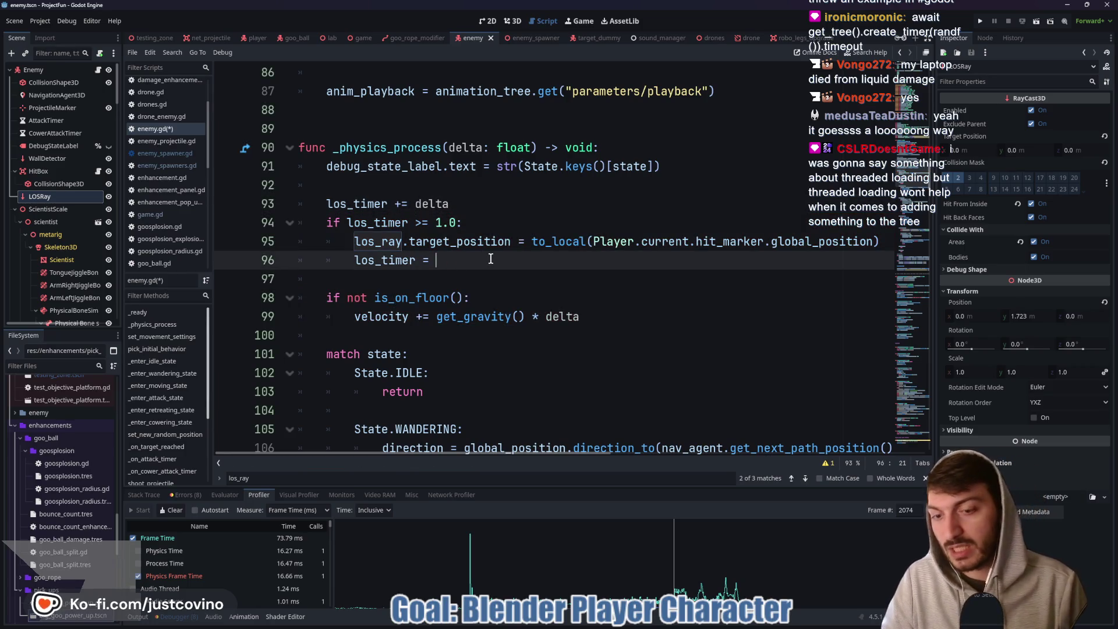
{"action": "type", "text": "randf"}
{"action": "key", "text": "Return"}
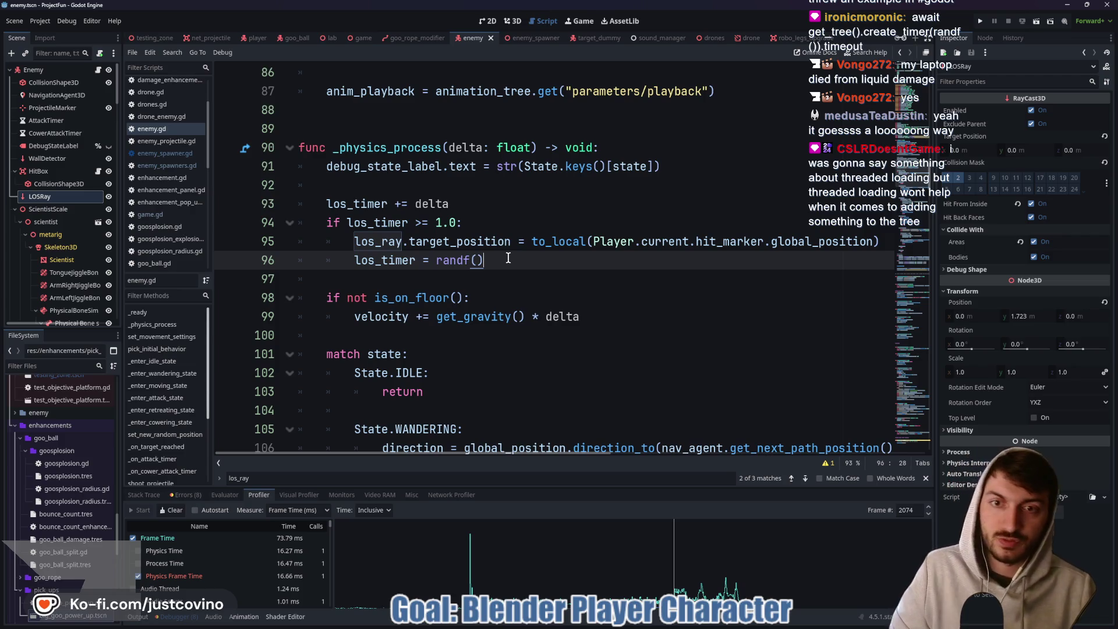
{"action": "left_click", "coordinate": [364, 38]}
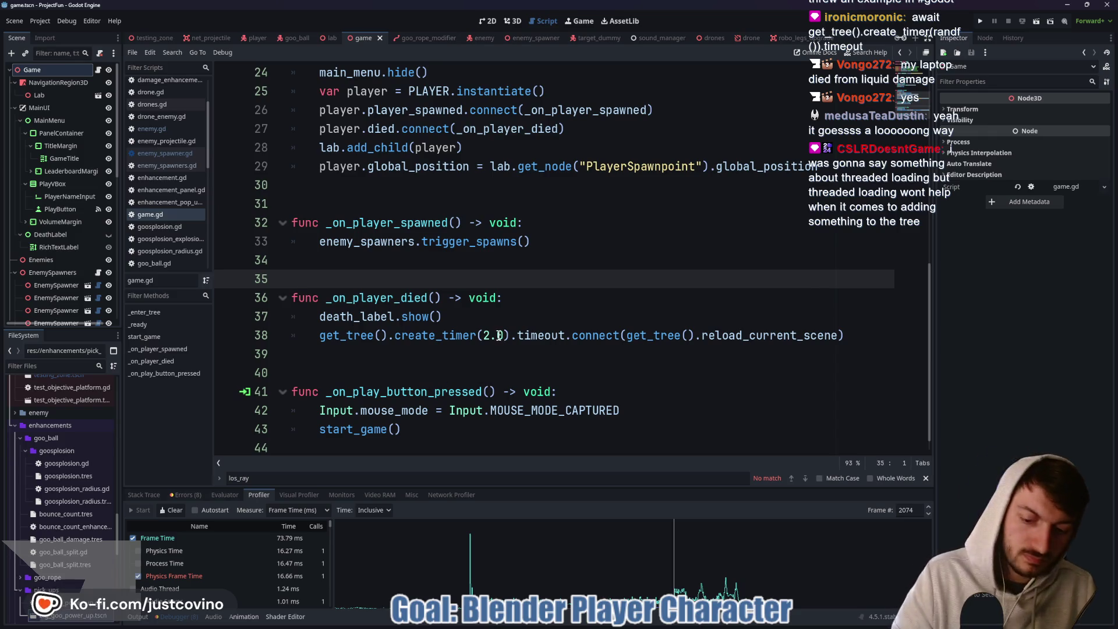
Run the project with F5, move the game window aside, and show the Debugger's Profiler.
{"action": "key", "text": "F5"}
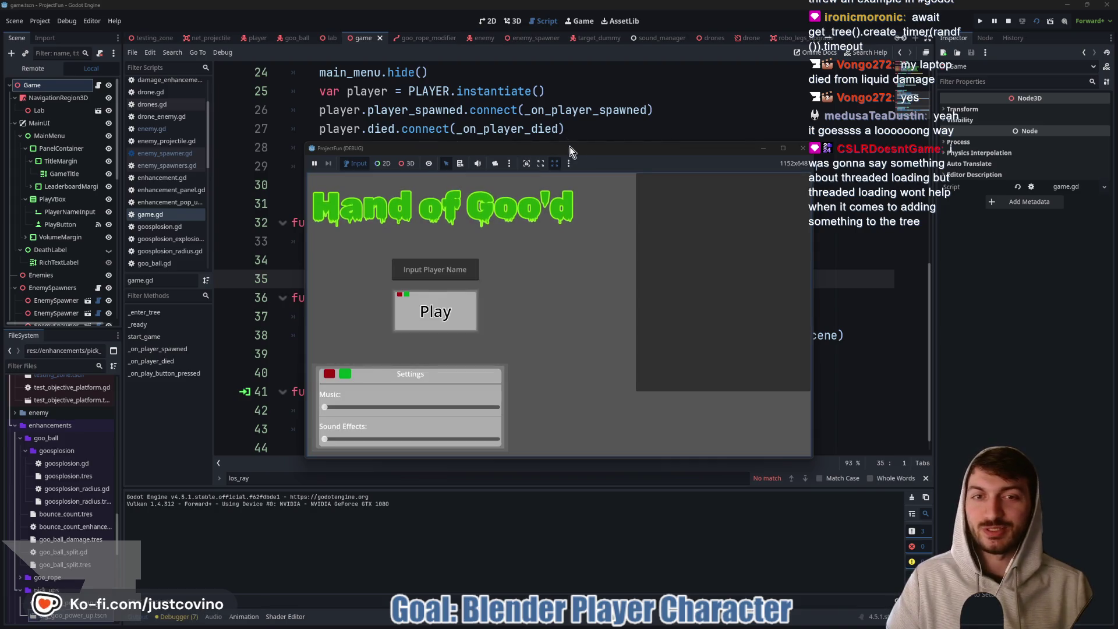
{"action": "left_click_drag", "start_coordinate": [569, 147], "coordinate": [537, 89]}
{"action": "left_click", "coordinate": [175, 617]}
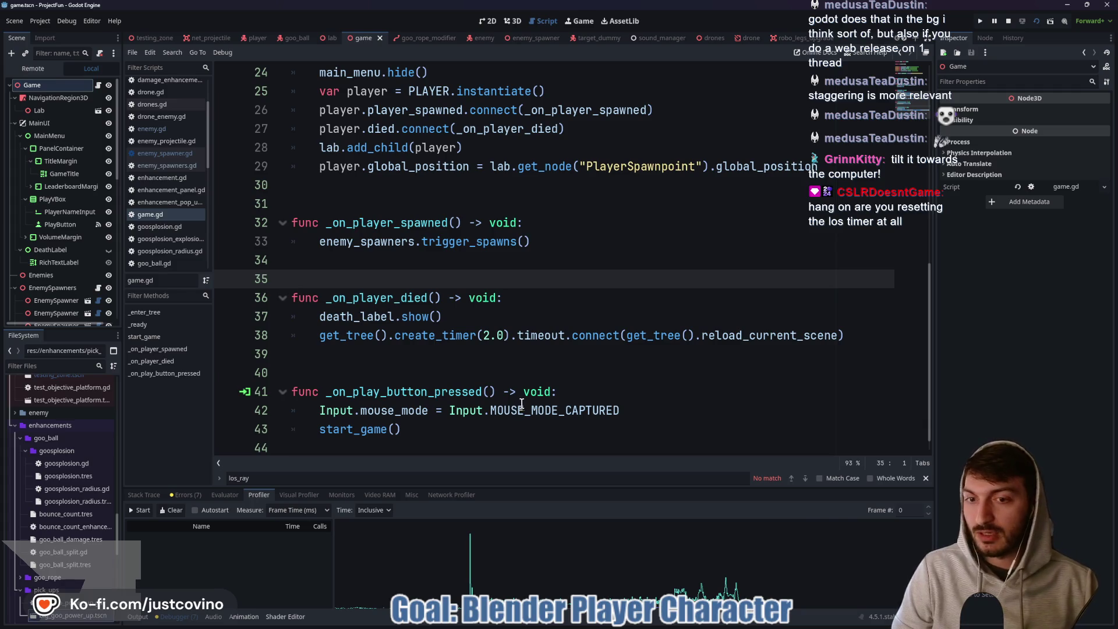
In enemy.gd, insert a blank line above _physics_process and begin typing a comment there.
{"action": "left_click", "coordinate": [475, 38]}
{"action": "left_click_drag", "start_coordinate": [524, 262], "coordinate": [361, 260]}
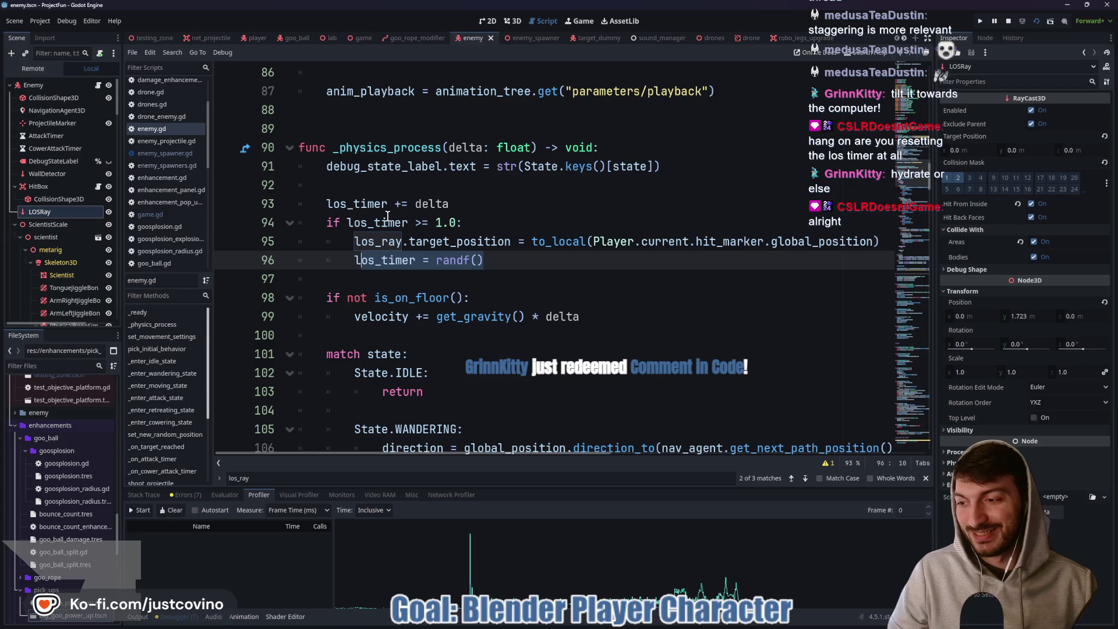
{"action": "scroll", "coordinate": [459, 242], "scroll_direction": "up", "scroll_amount": 1}
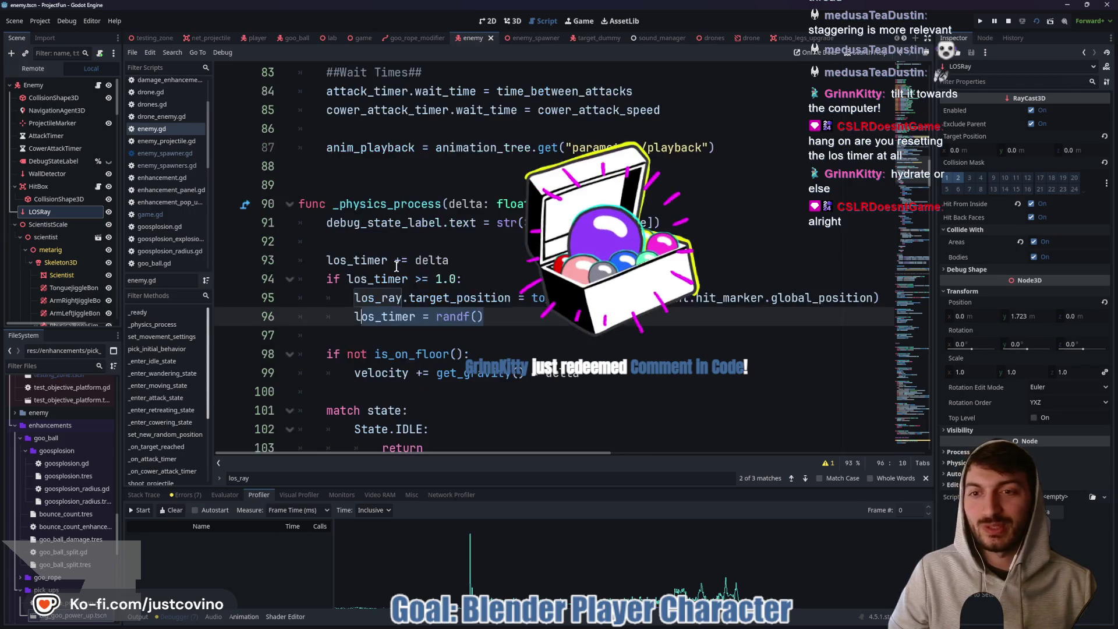
{"action": "left_click", "coordinate": [335, 168]}
{"action": "key", "text": "Return"}
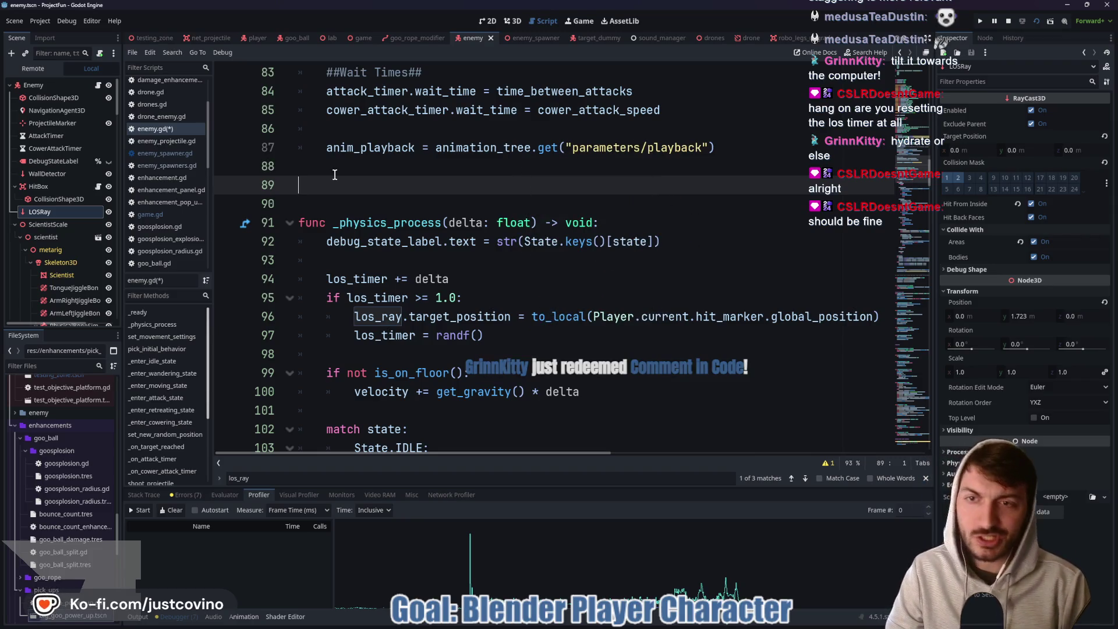
{"action": "type", "text": "#hydrat"}
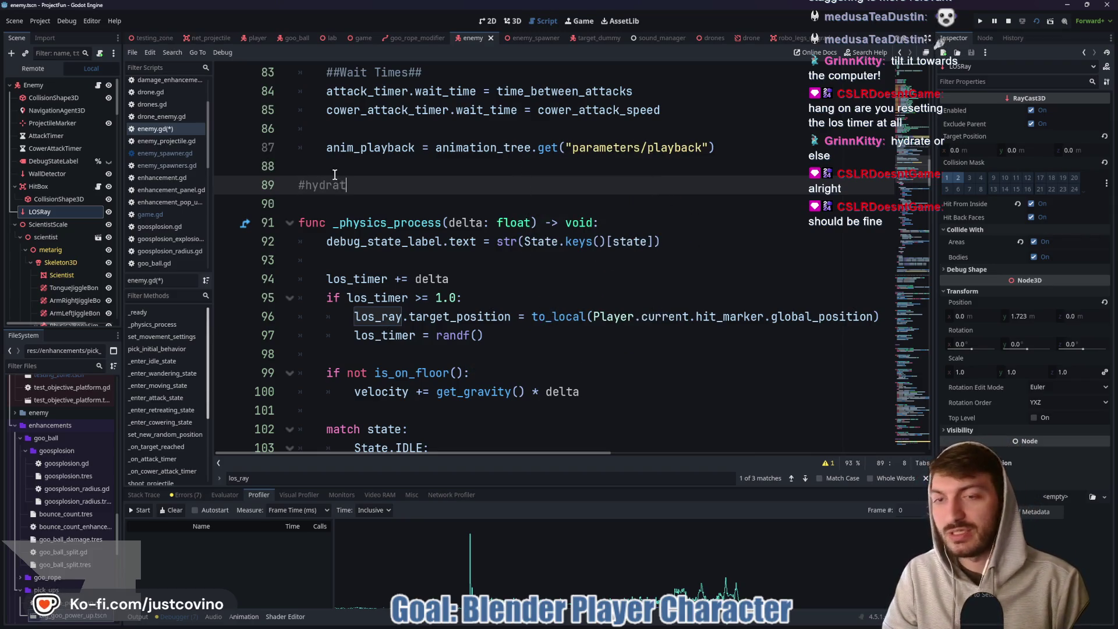
{"action": "type", "text": "e or else"}
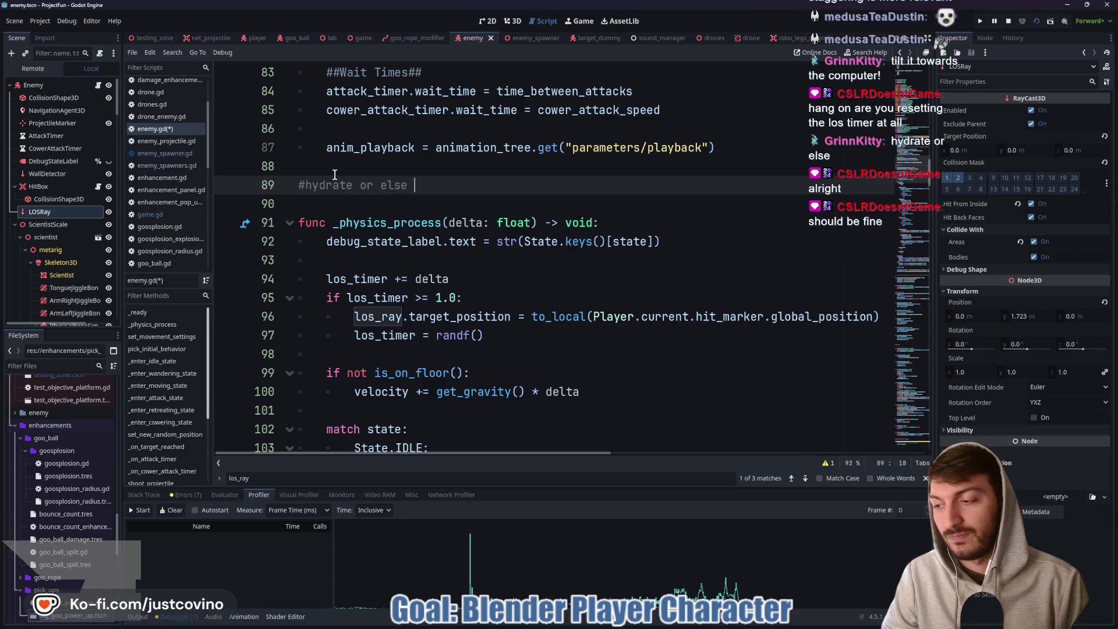
{"action": "type", "text": "Kitty 17 NOV 2025"}
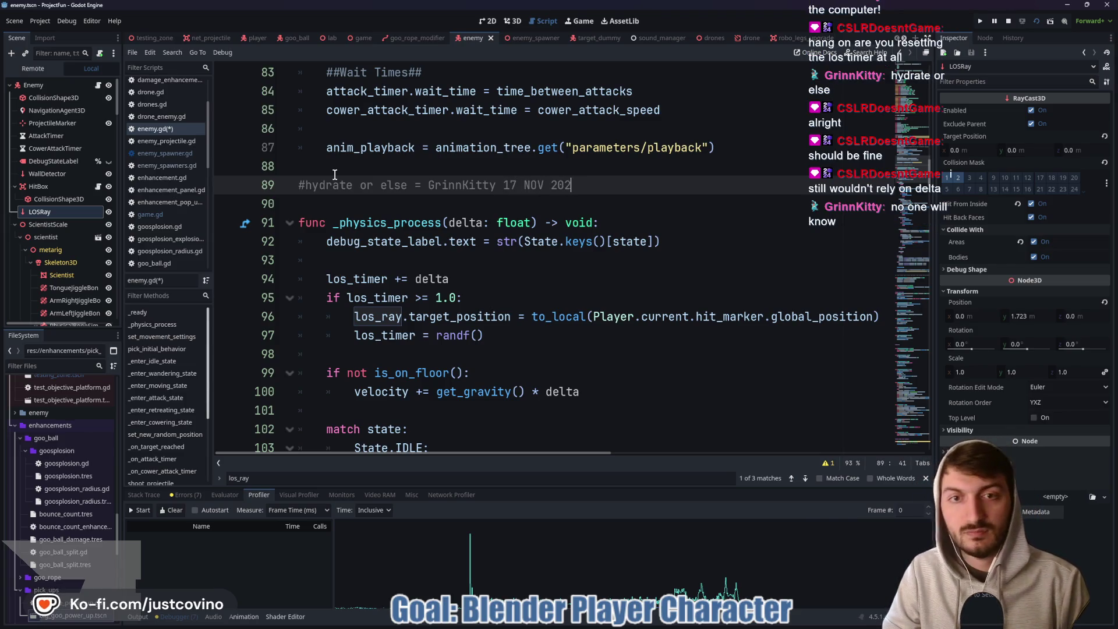
From the game scene, run the project with F5, show the Profiler, and refocus game.gd.
{"action": "left_click", "coordinate": [363, 38]}
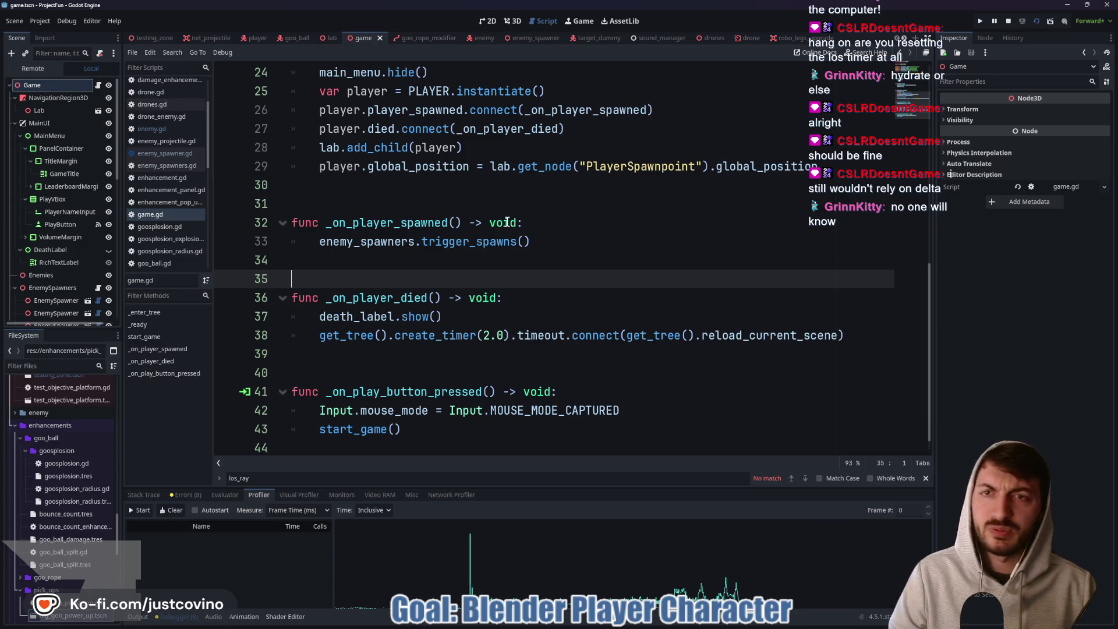
{"action": "key", "text": "F5"}
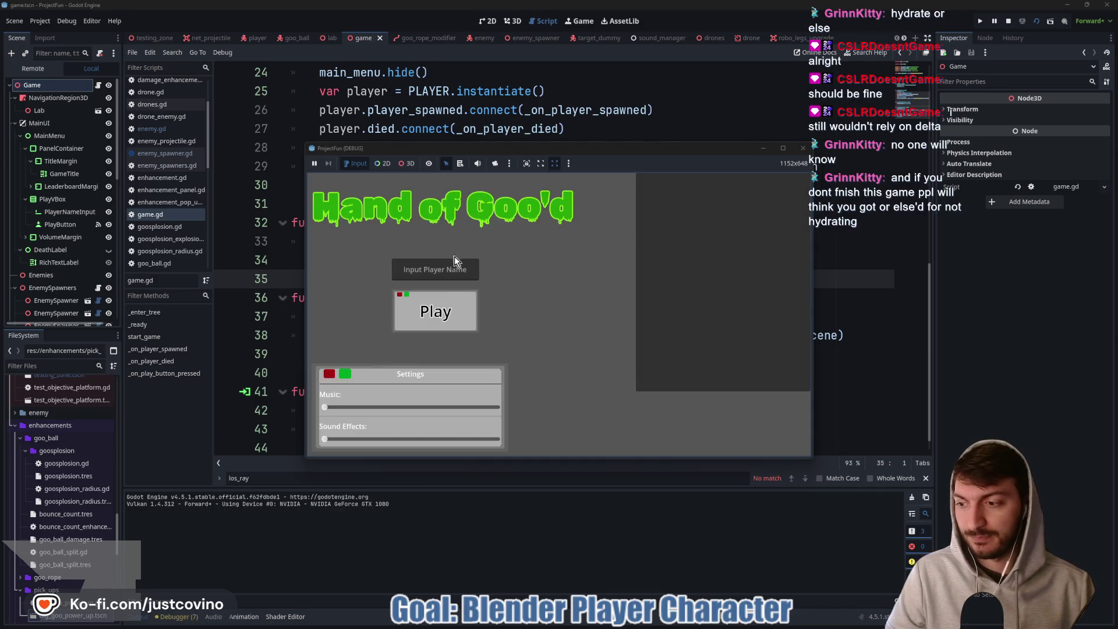
{"action": "left_click", "coordinate": [175, 620]}
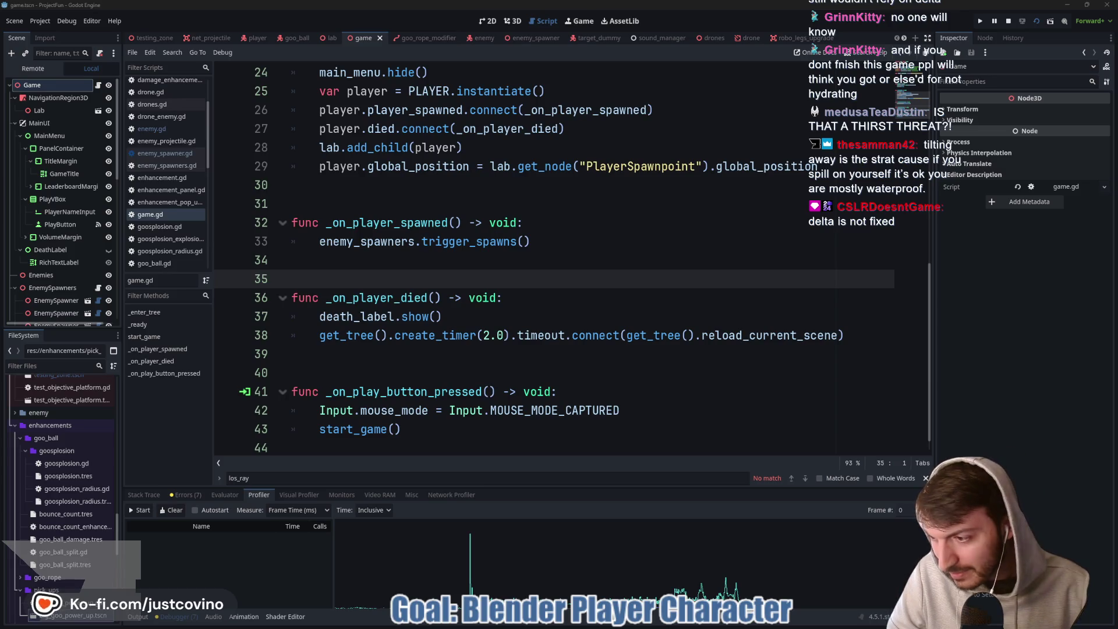
{"action": "left_click", "coordinate": [410, 271]}
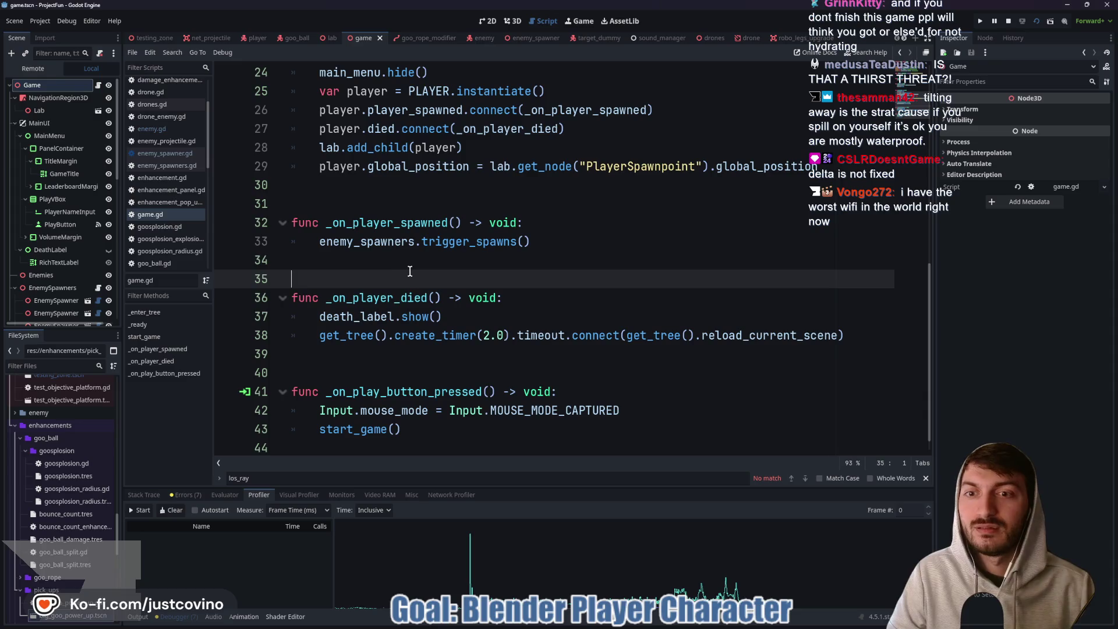
Put the cursor on line 12 of game.gd, save and run with F5, and start profiling.
{"action": "scroll", "coordinate": [410, 271], "scroll_direction": "up", "scroll_amount": 5}
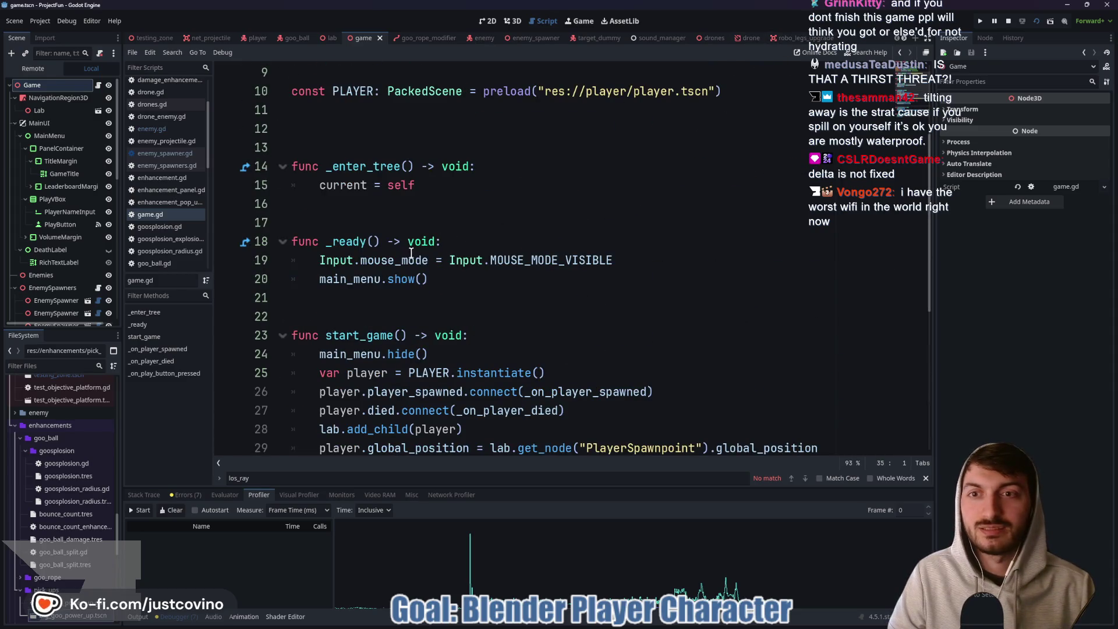
{"action": "scroll", "coordinate": [411, 252], "scroll_direction": "up", "scroll_amount": 2}
{"action": "left_click", "coordinate": [388, 244]}
{"action": "type", "text": "#IS THAT A THIRST THREAT?! - medusaTeaDustin 17 NOV 2025"}
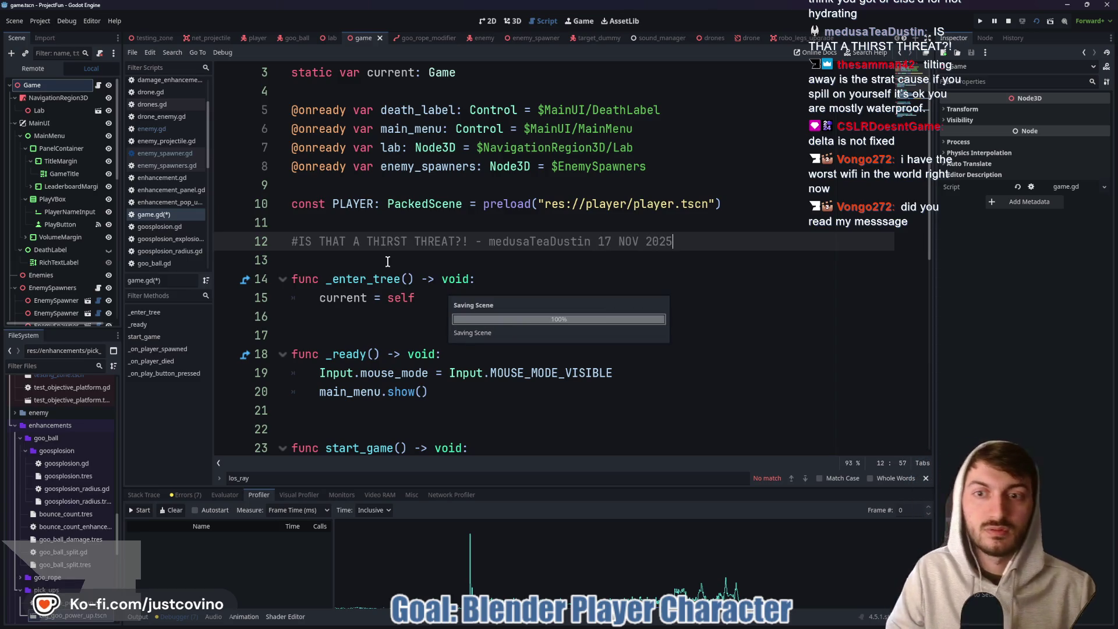
{"action": "key", "text": "F5"}
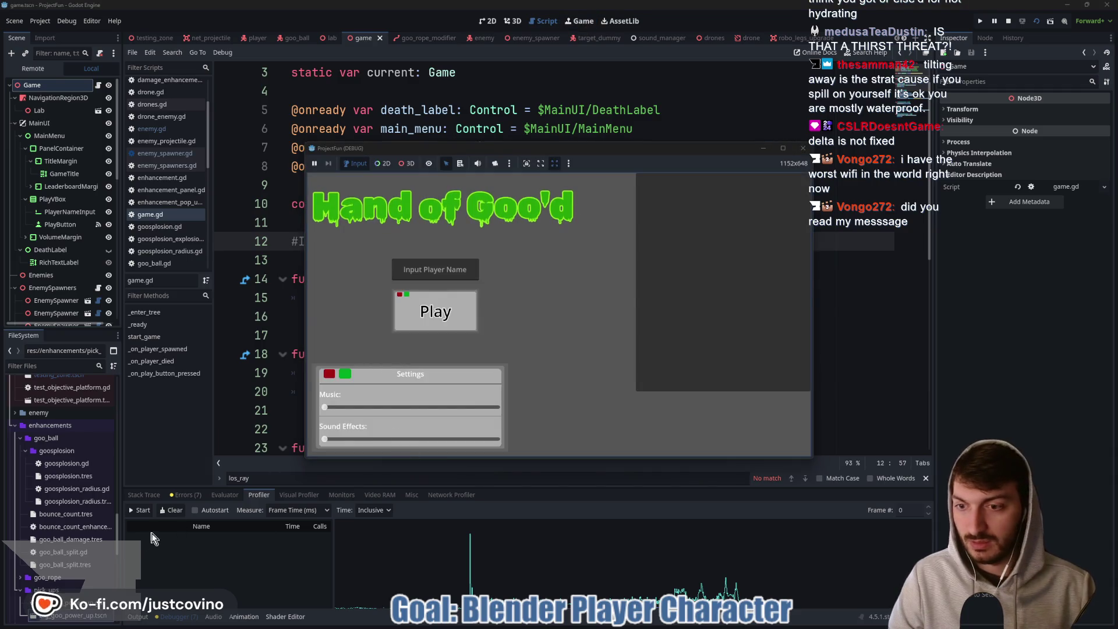
{"action": "left_click", "coordinate": [140, 510]}
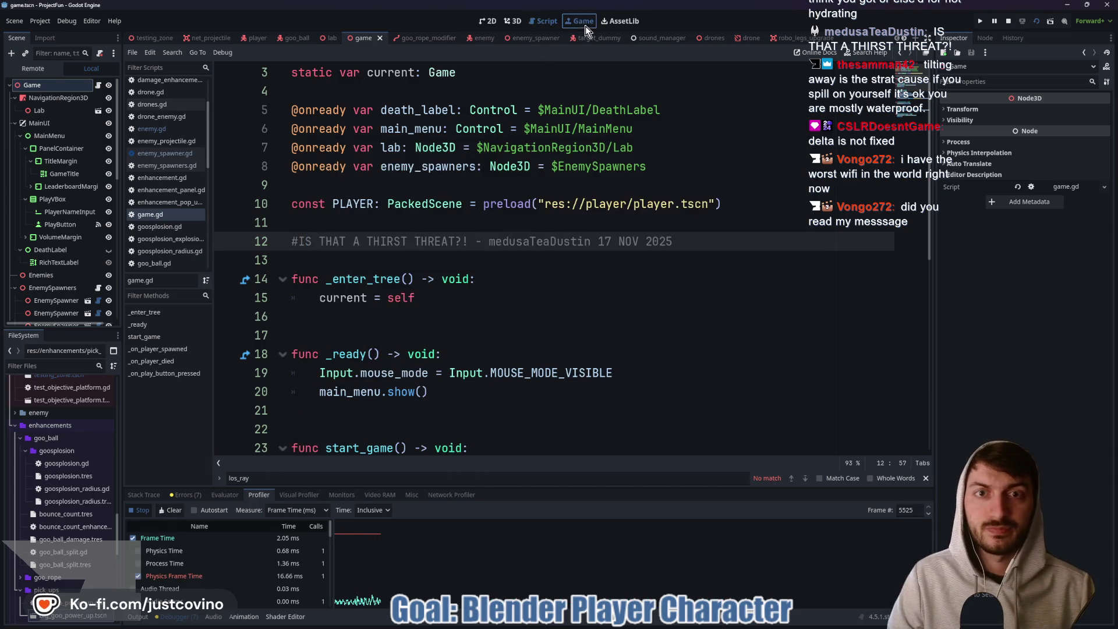
In the running game, start a round, swing on a goo rope, and slam down.
{"action": "left_click", "coordinate": [582, 21]}
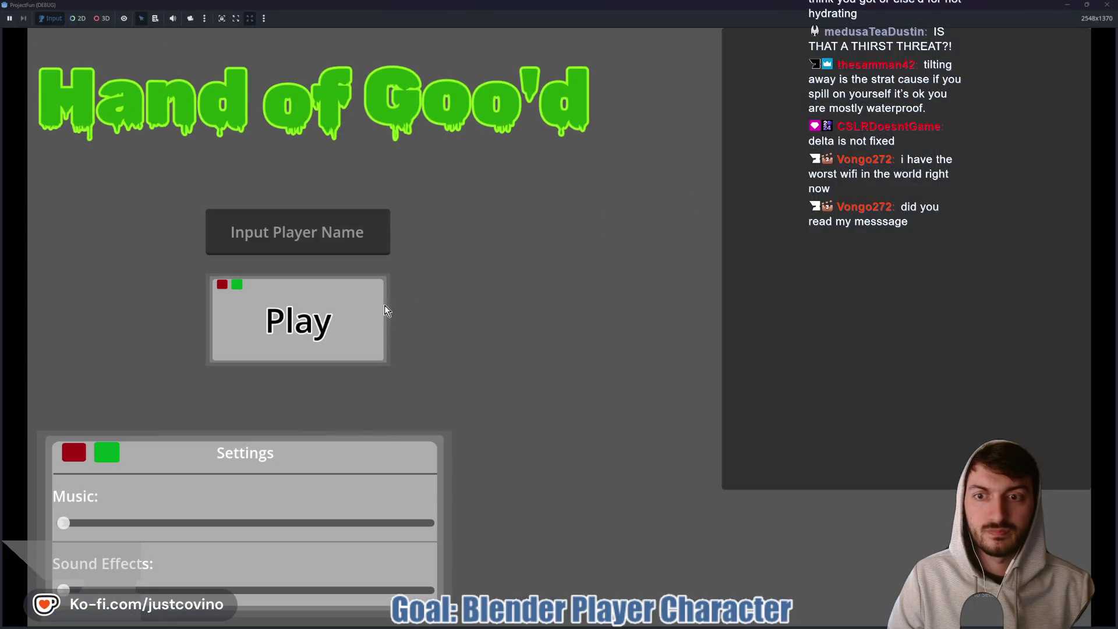
{"action": "left_click", "coordinate": [378, 312]}
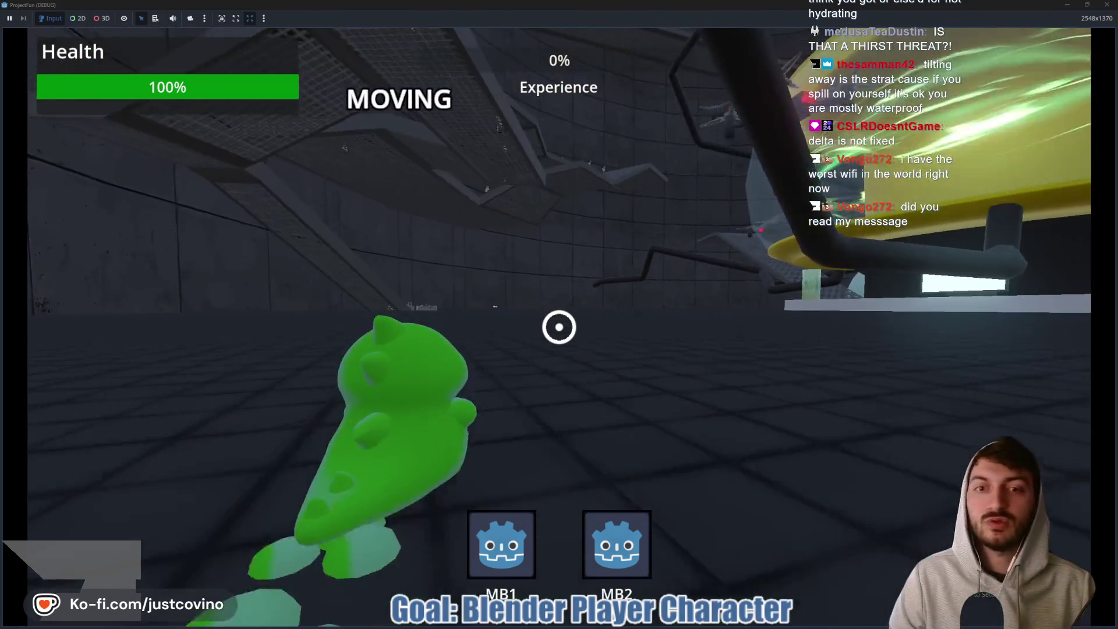
{"action": "key", "text": "space"}
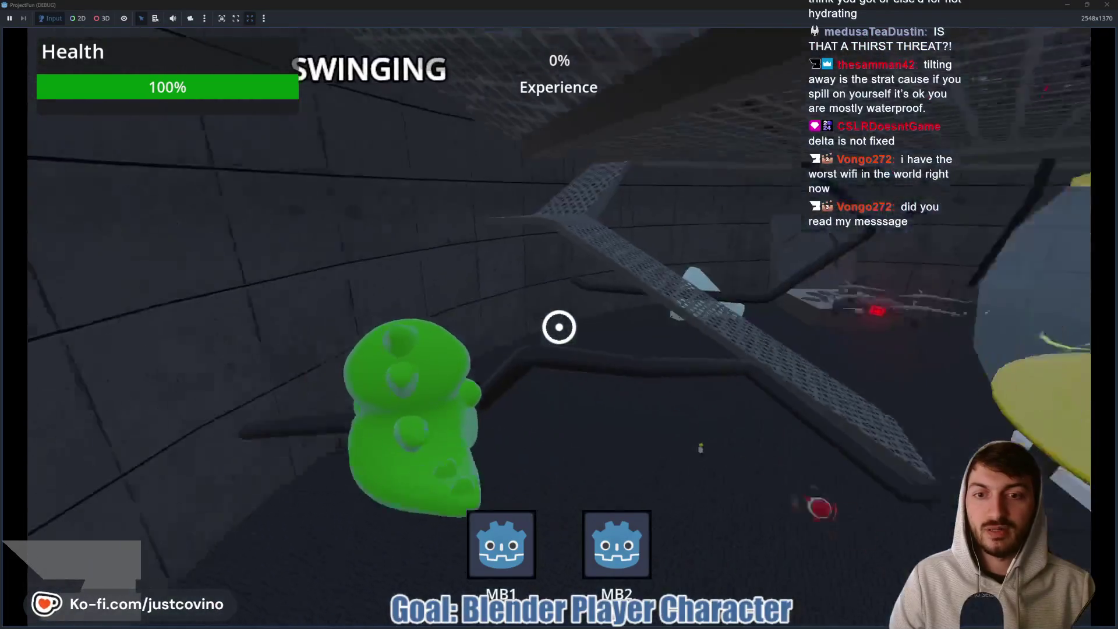
{"action": "key", "text": "ctrl"}
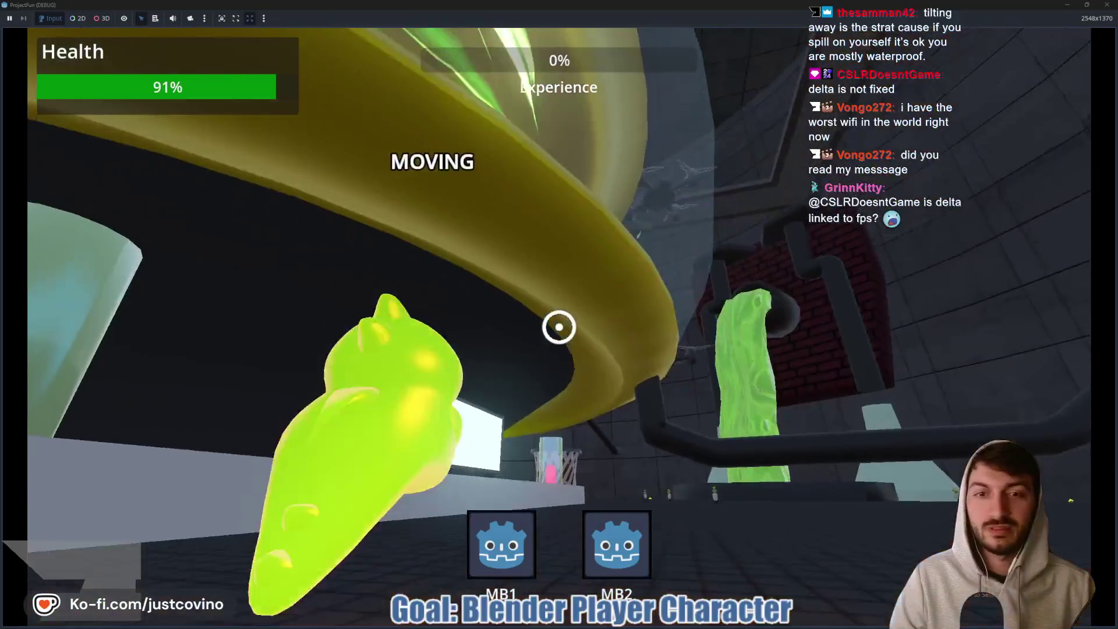
{"action": "left_click", "coordinate": [559, 326]}
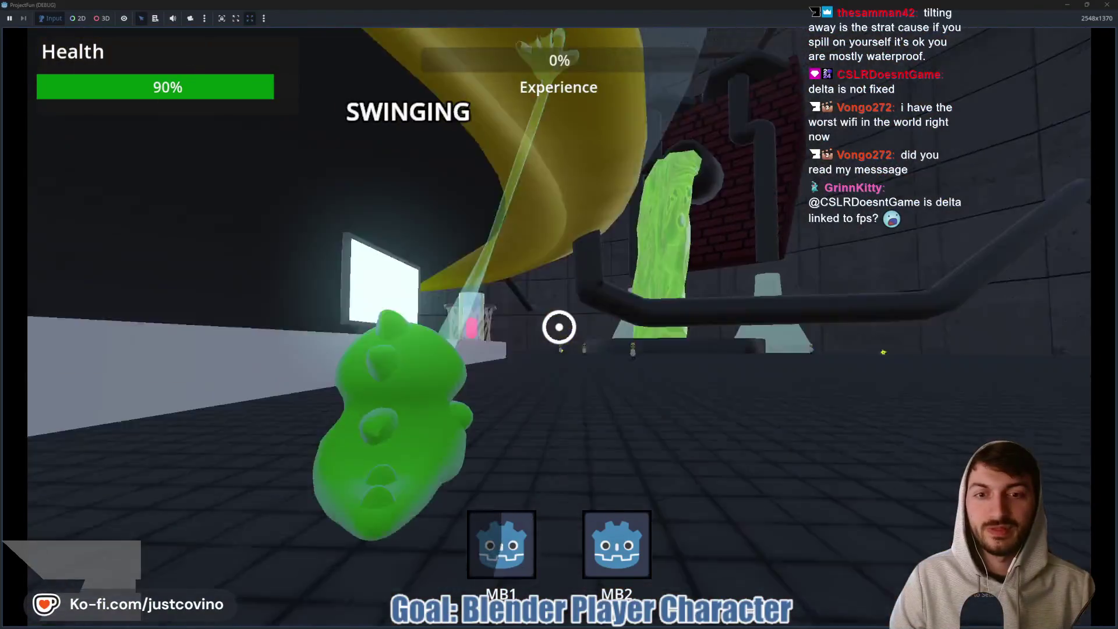
{"action": "key", "text": "ctrl"}
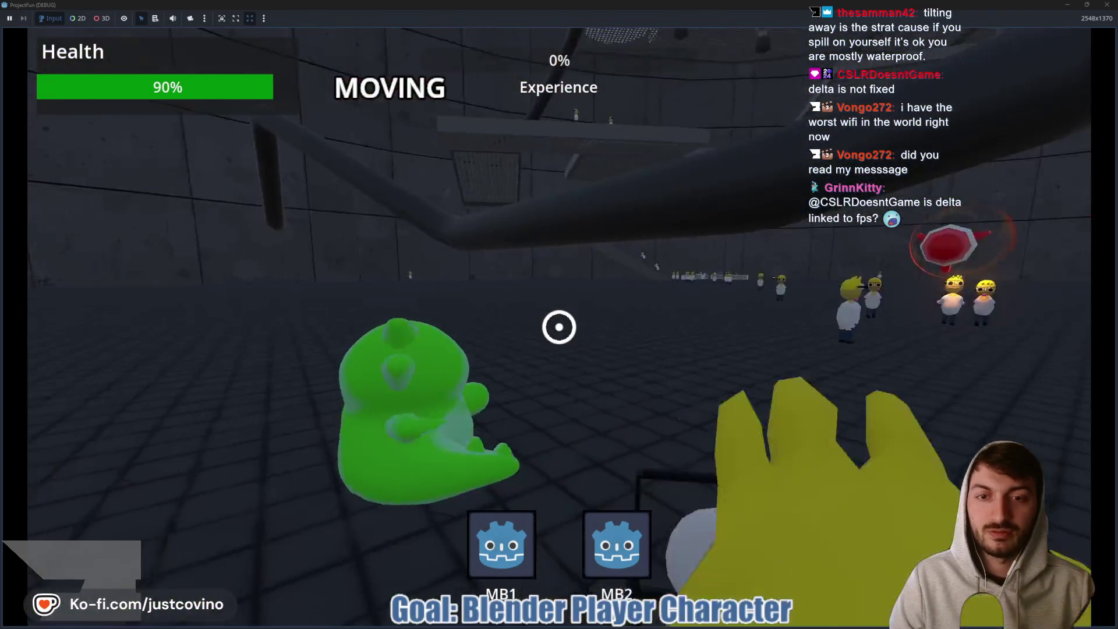
Attack the enemies and drones with primary and secondary fire, then stop the game with F8.
{"action": "right_click", "coordinate": [559, 326]}
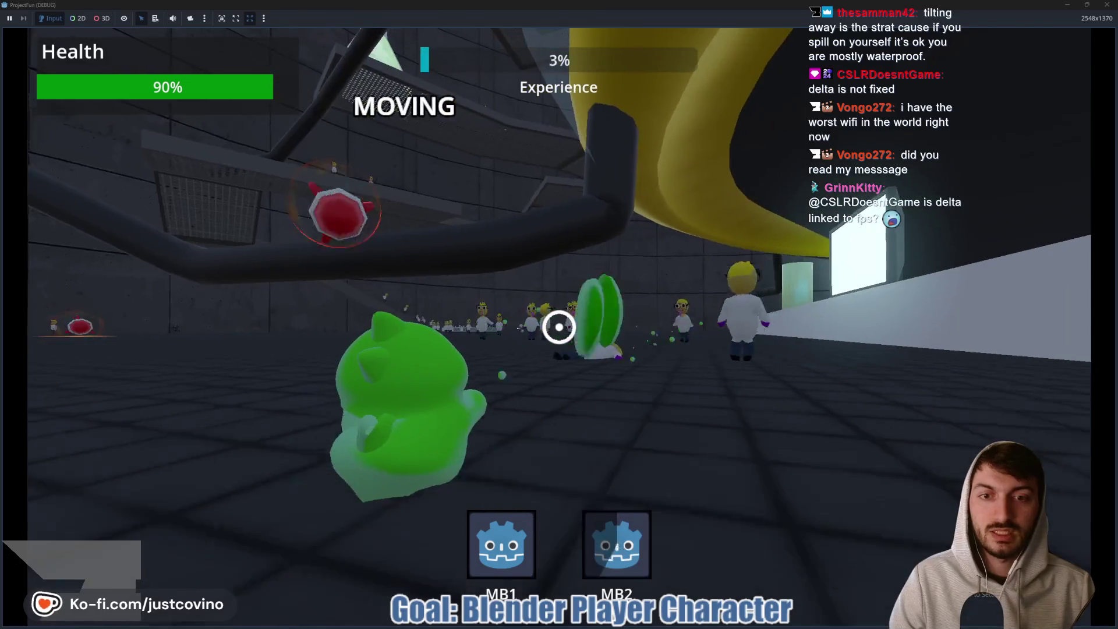
{"action": "left_click", "coordinate": [559, 326]}
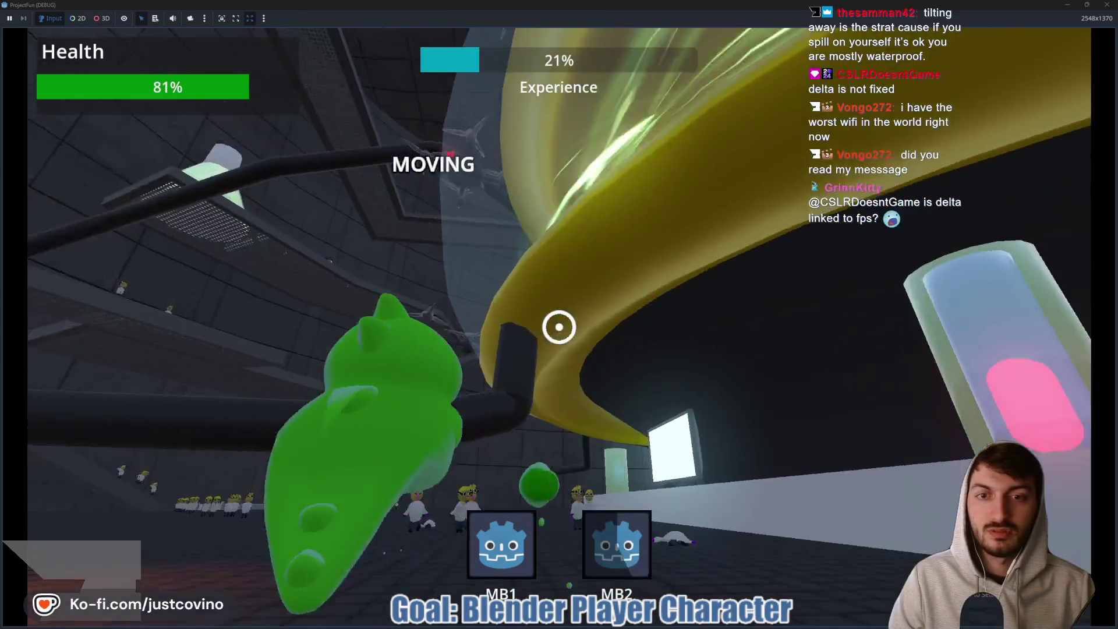
{"action": "left_click", "coordinate": [559, 326]}
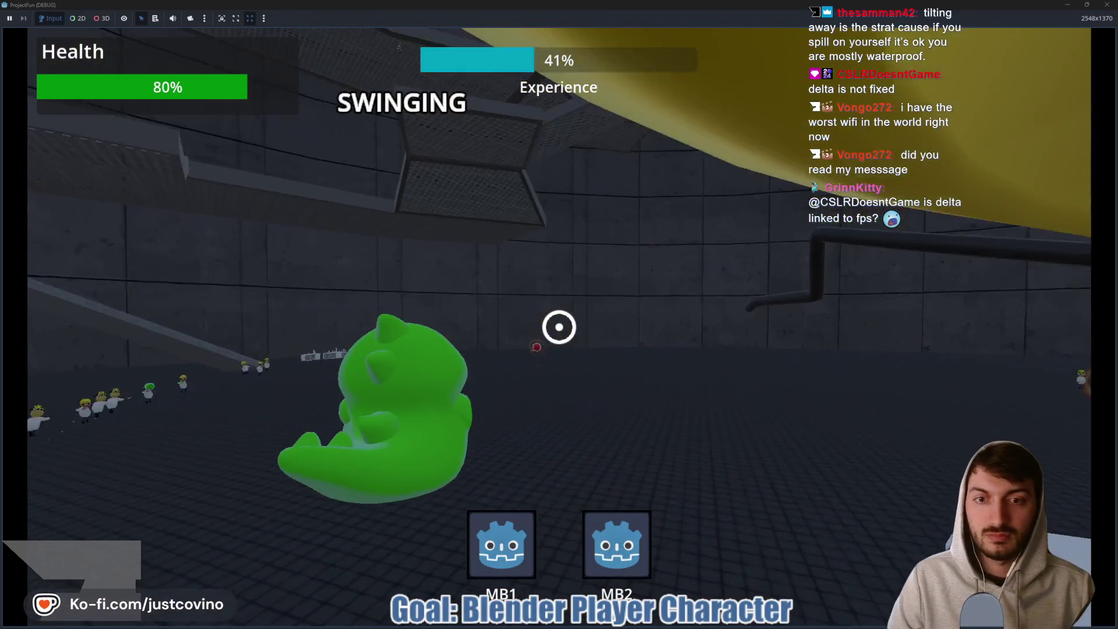
{"action": "left_click", "coordinate": [559, 327]}
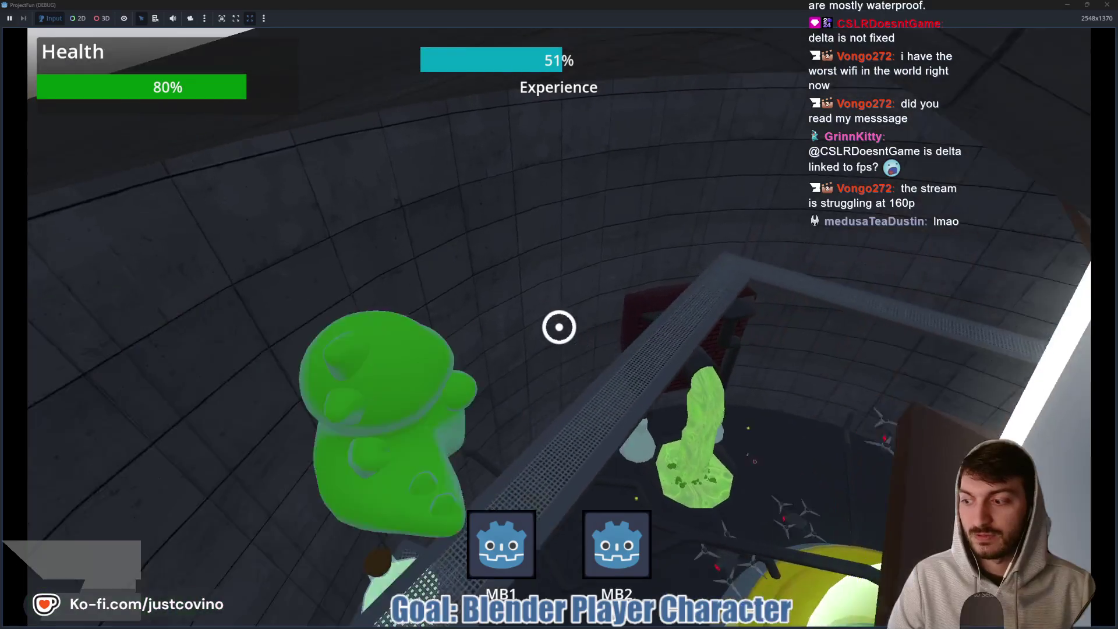
{"action": "key", "text": "ctrl"}
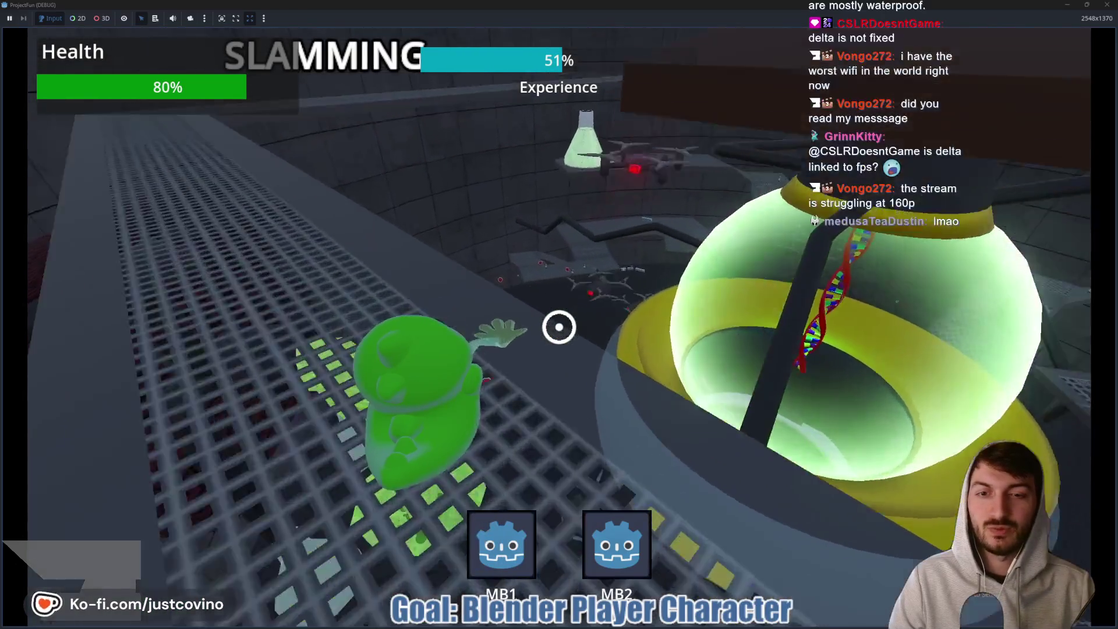
{"action": "key", "text": "w"}
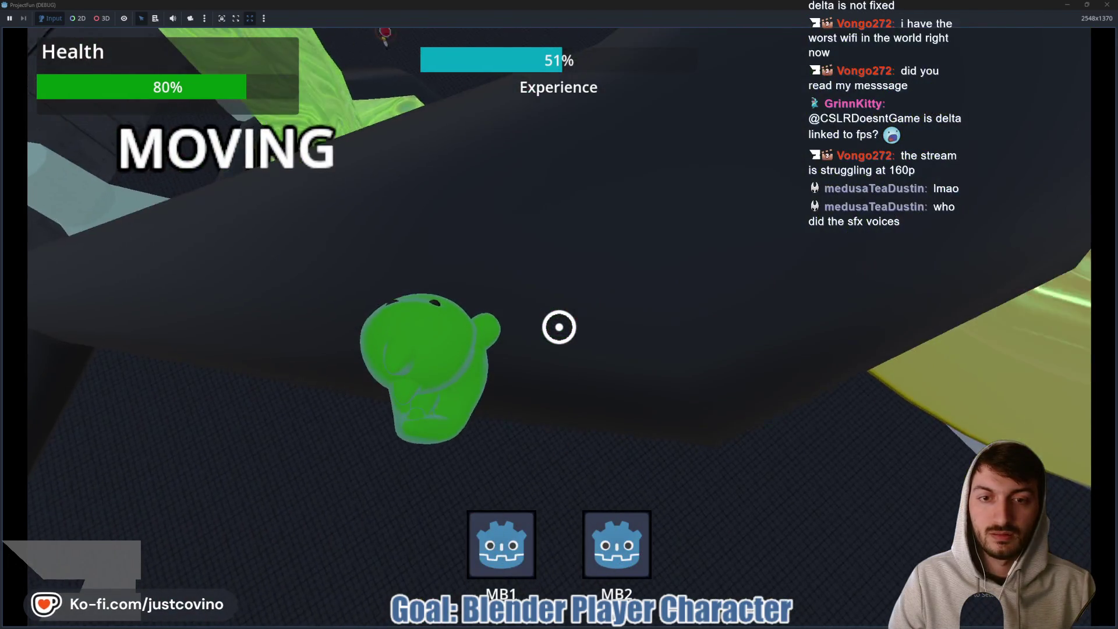
{"action": "left_click", "coordinate": [559, 327]}
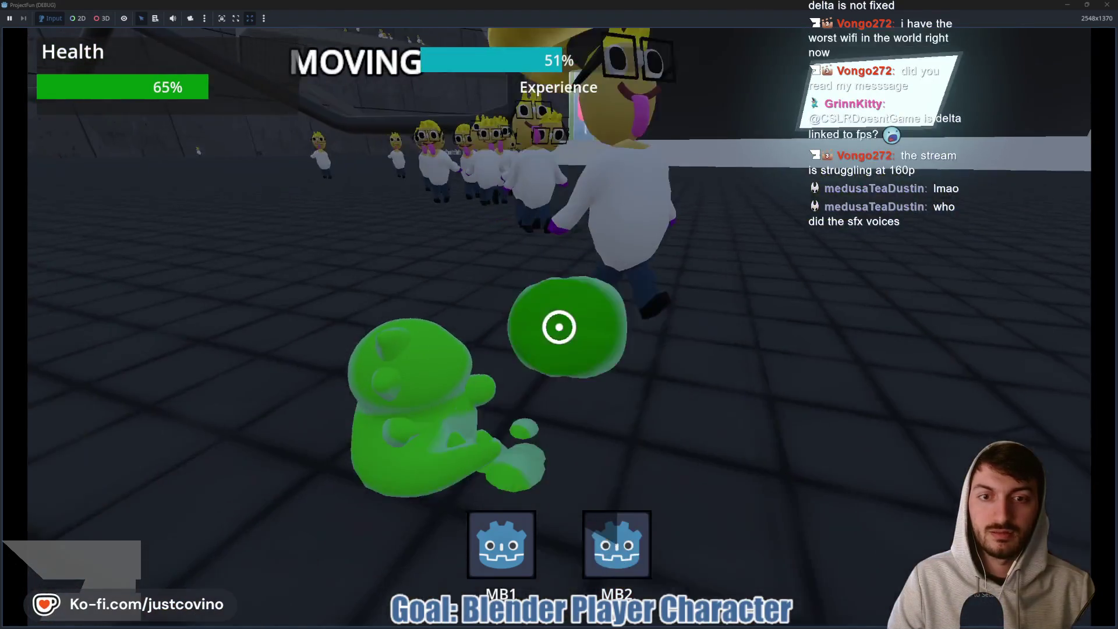
{"action": "right_click", "coordinate": [559, 326]}
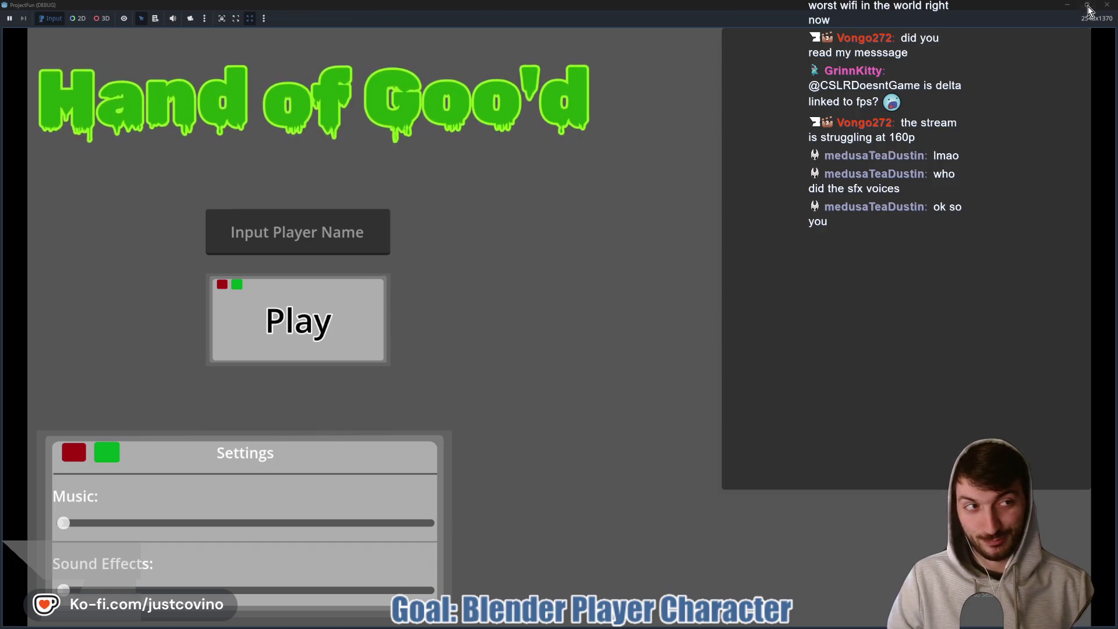
{"action": "key", "text": "F8"}
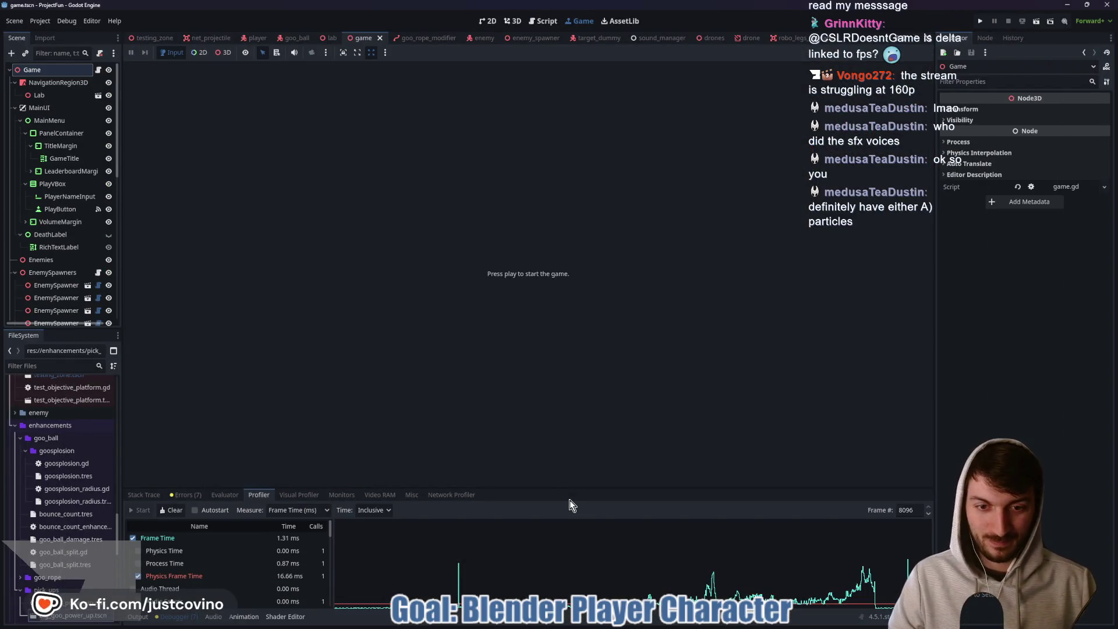
Enlarge the profiler, step through frames 5836 to 6599, and scroll to Enemy._physics_process (23.23 ms, 144 calls).
{"action": "left_click_drag", "start_coordinate": [556, 488], "coordinate": [587, 190]}
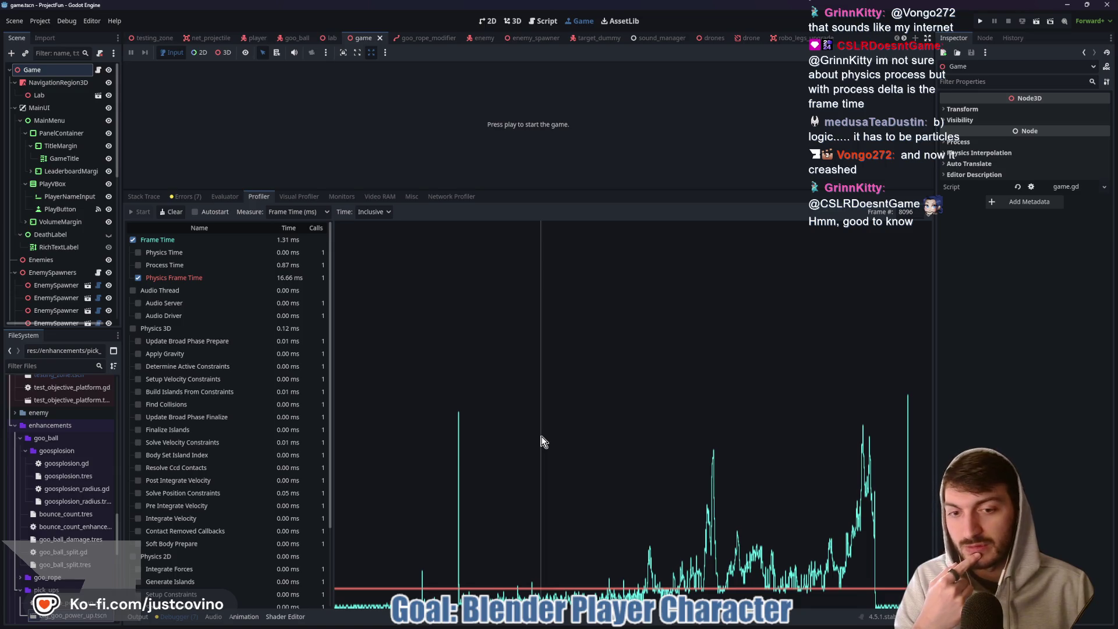
{"action": "left_click", "coordinate": [459, 470]}
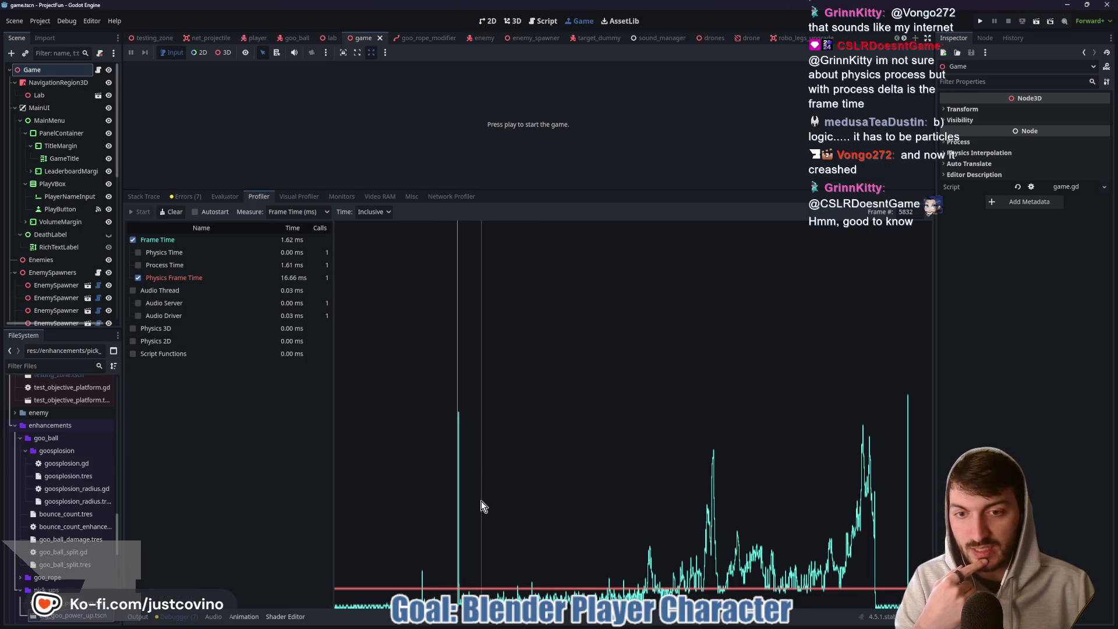
{"action": "left_click", "coordinate": [931, 212]}
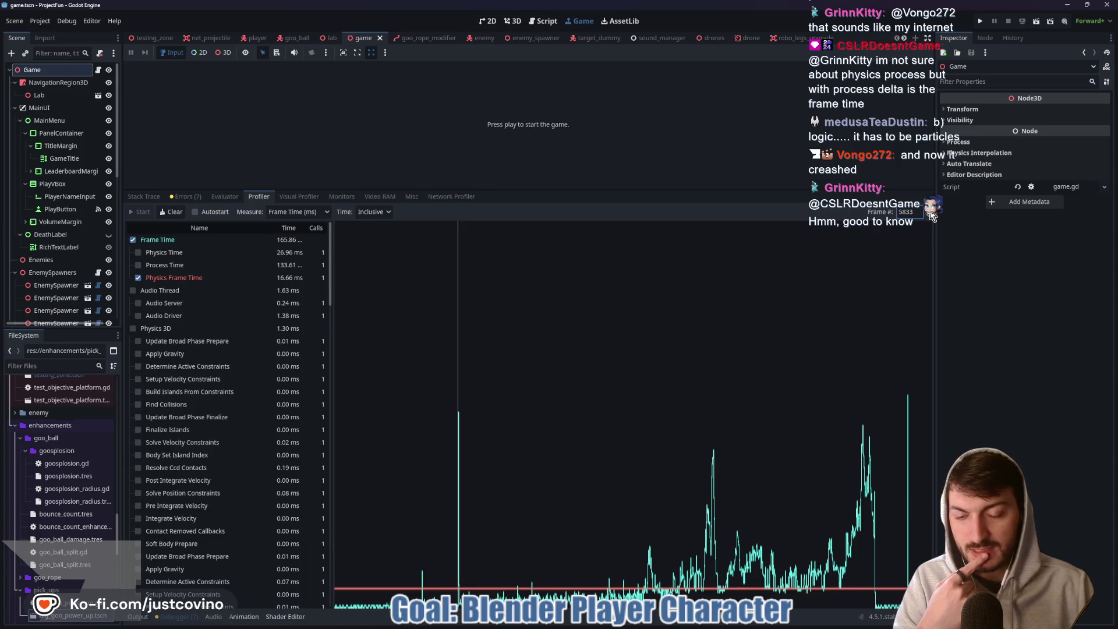
{"action": "left_click", "coordinate": [931, 212]}
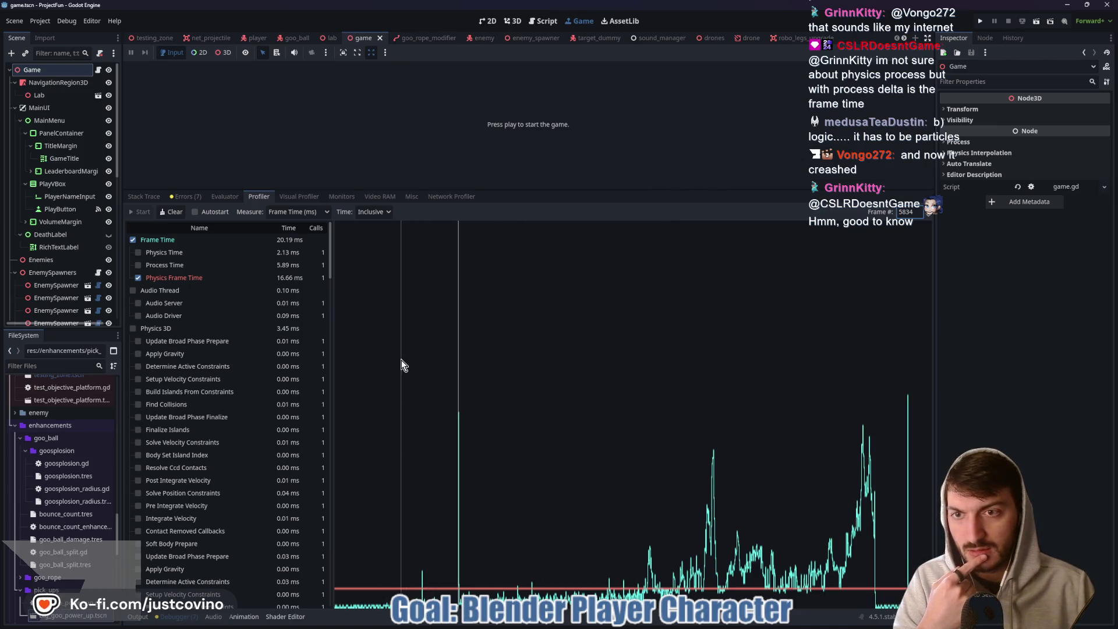
{"action": "double_click", "coordinate": [930, 214]}
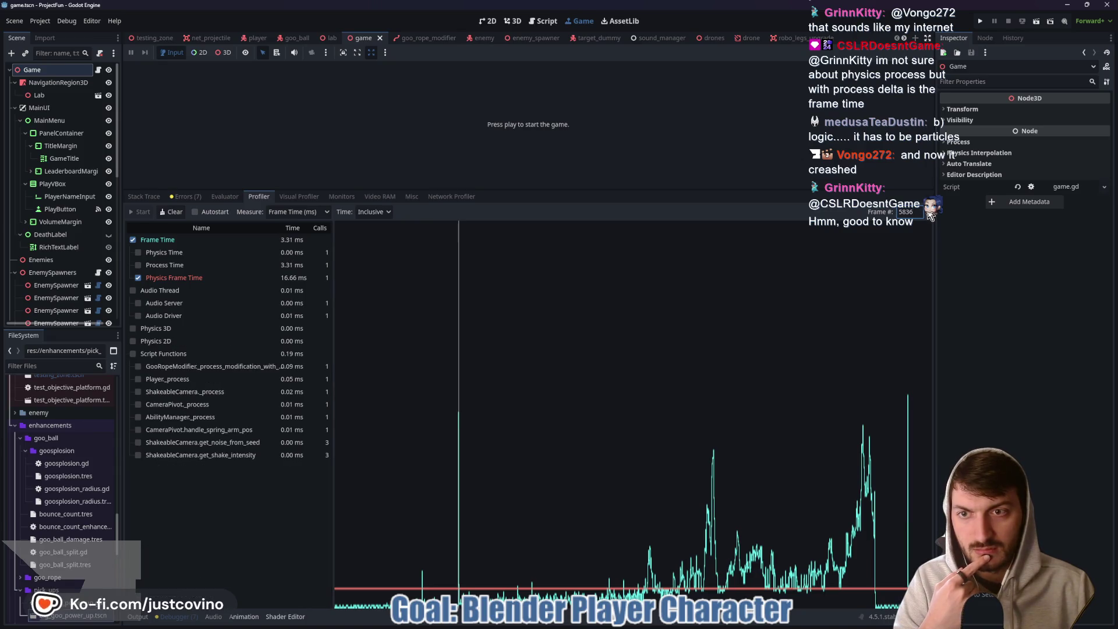
{"action": "left_click", "coordinate": [648, 518]}
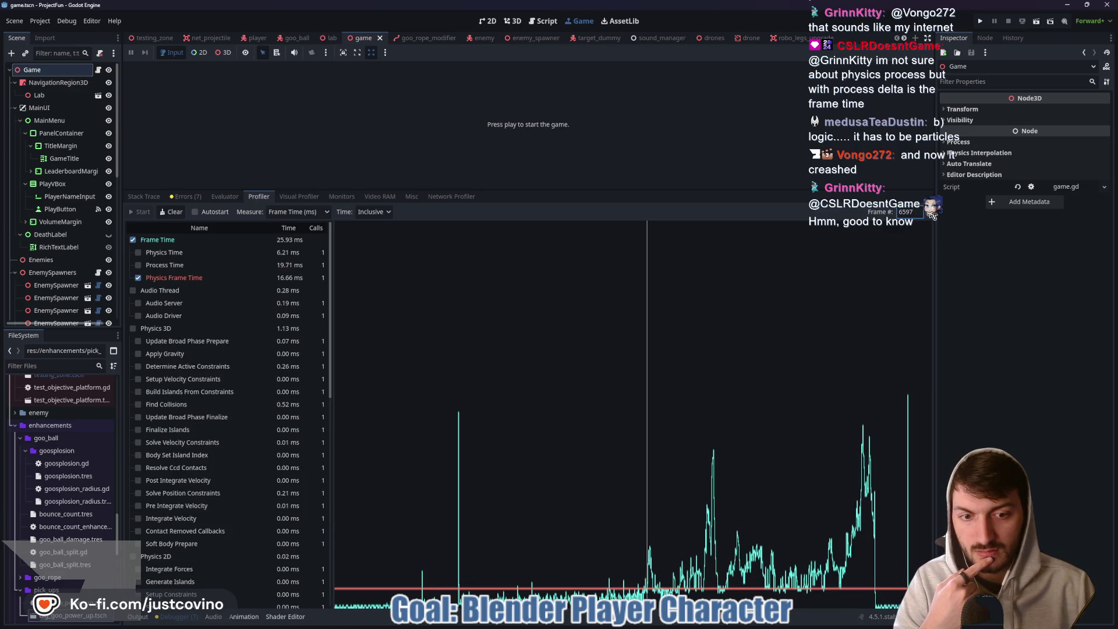
{"action": "left_click", "coordinate": [701, 542]}
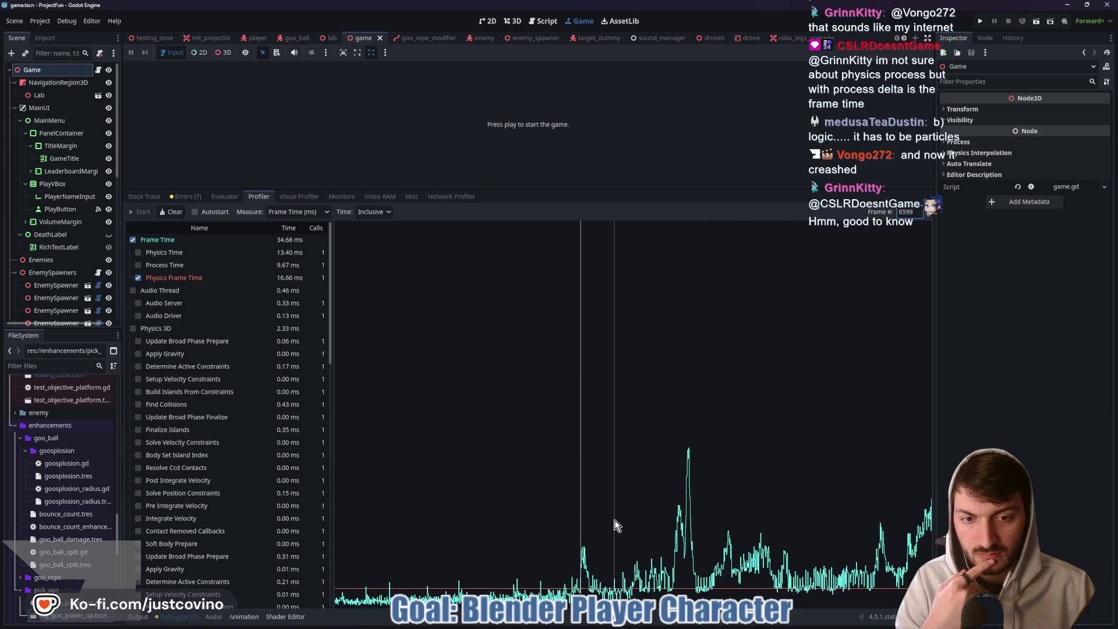
{"action": "left_click", "coordinate": [931, 213]}
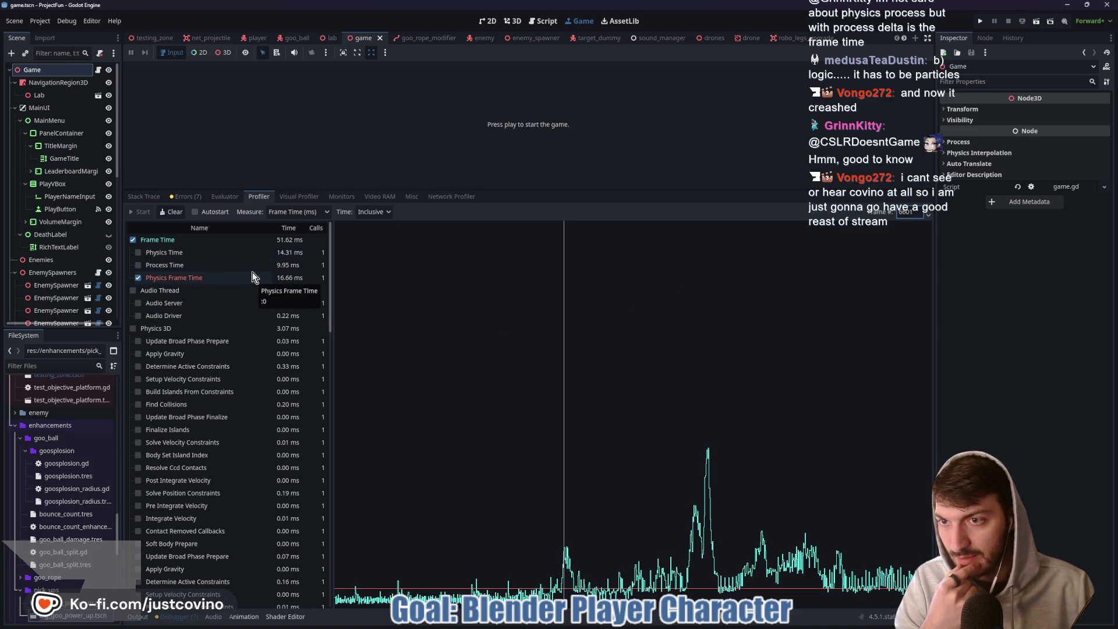
{"action": "scroll", "coordinate": [284, 303], "scroll_direction": "down", "scroll_amount": 15}
{"action": "scroll", "coordinate": [283, 307], "scroll_direction": "down", "scroll_amount": 5}
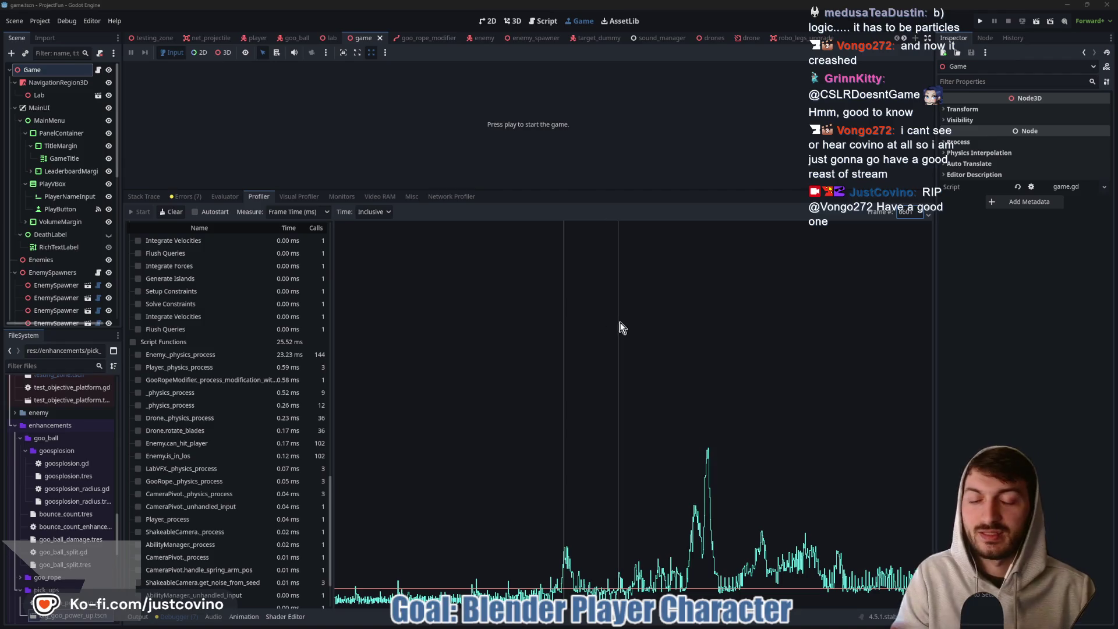
Select frame 6856, step to frame 6860 (134.09 ms total), then shrink the profiler panel.
{"action": "left_click", "coordinate": [705, 501]}
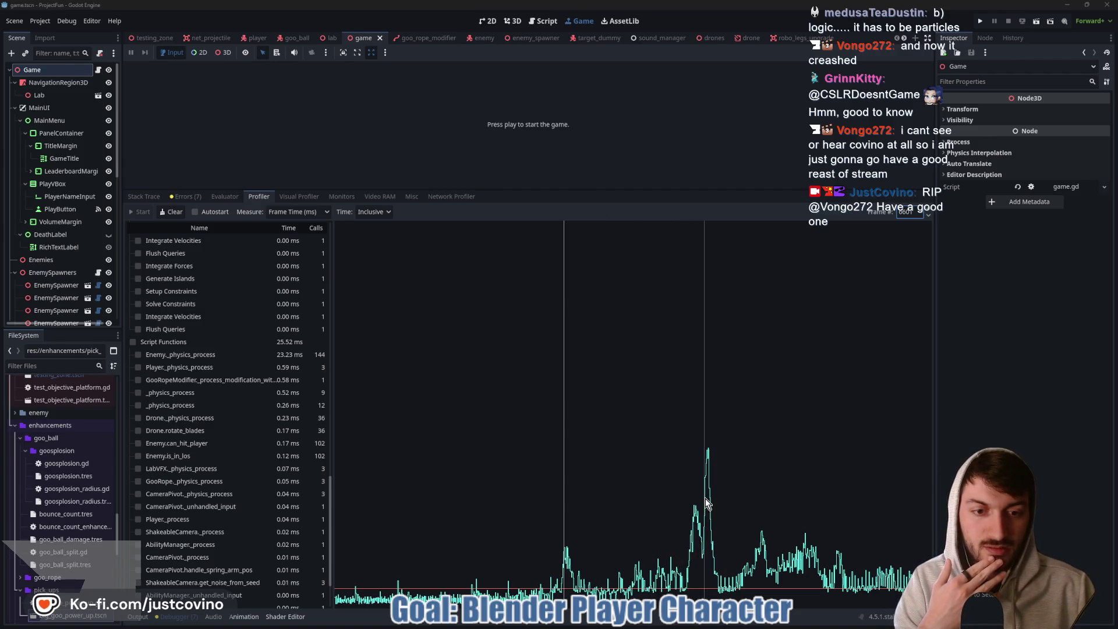
{"action": "left_click", "coordinate": [928, 211]}
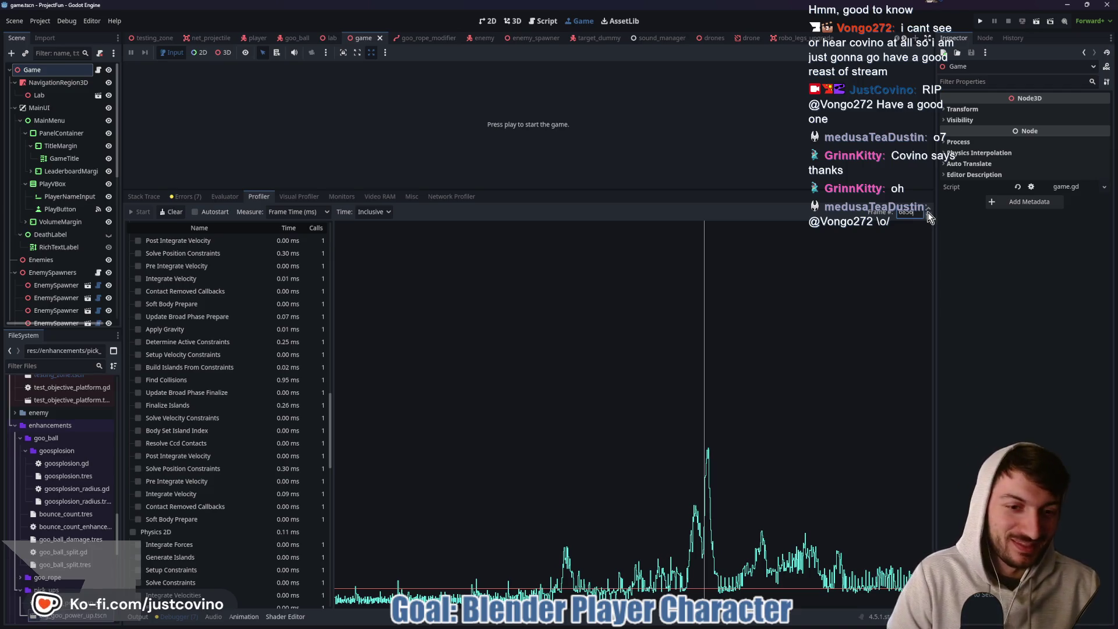
{"action": "scroll", "coordinate": [247, 341], "scroll_direction": "up", "scroll_amount": 10}
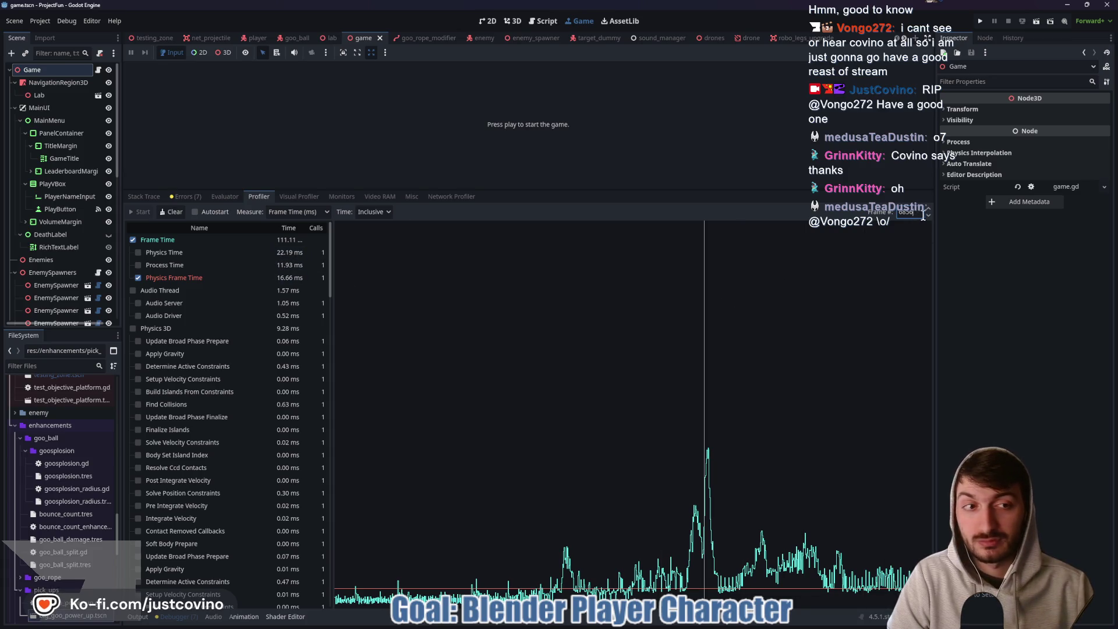
{"action": "left_click", "coordinate": [932, 210]}
{"action": "left_click", "coordinate": [931, 209]}
{"action": "left_click", "coordinate": [932, 210]}
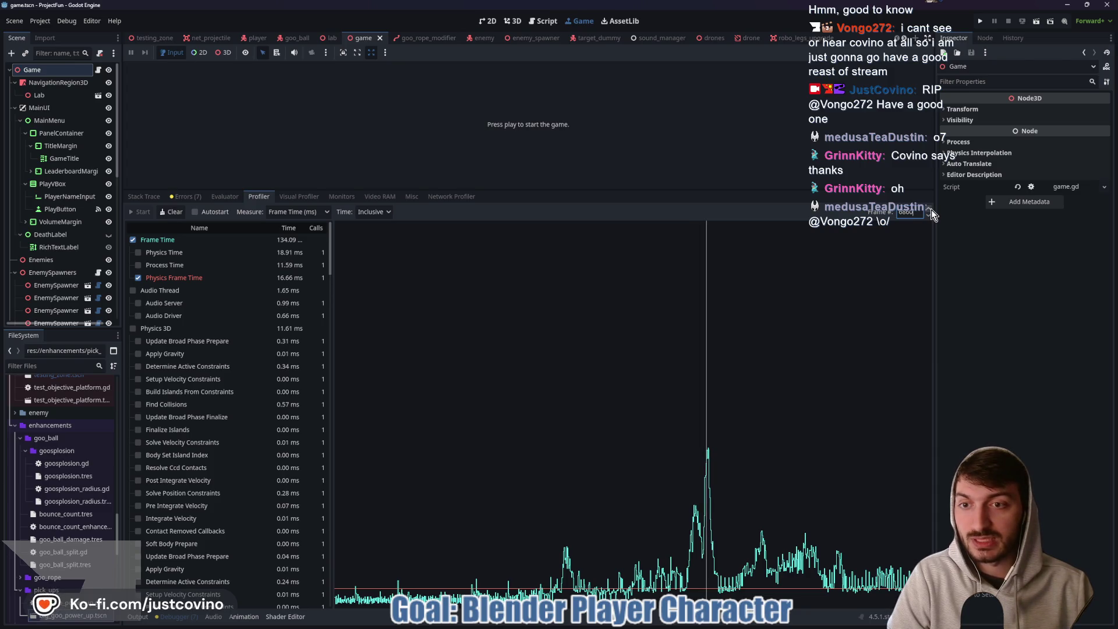
{"action": "left_click", "coordinate": [928, 216]}
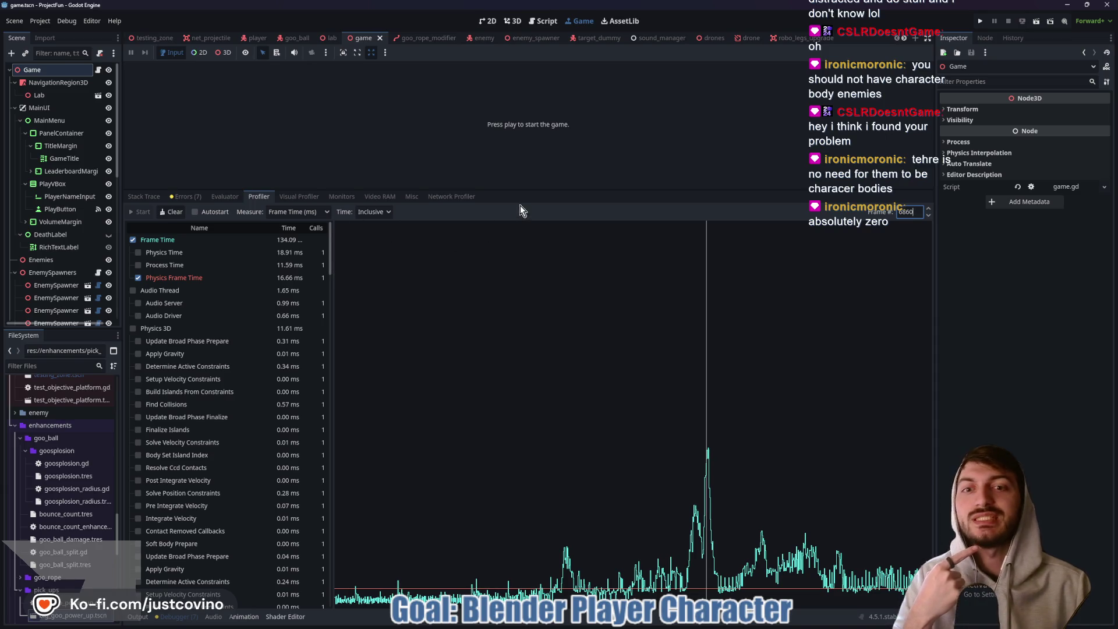
{"action": "left_click_drag", "start_coordinate": [518, 200], "coordinate": [527, 466]}
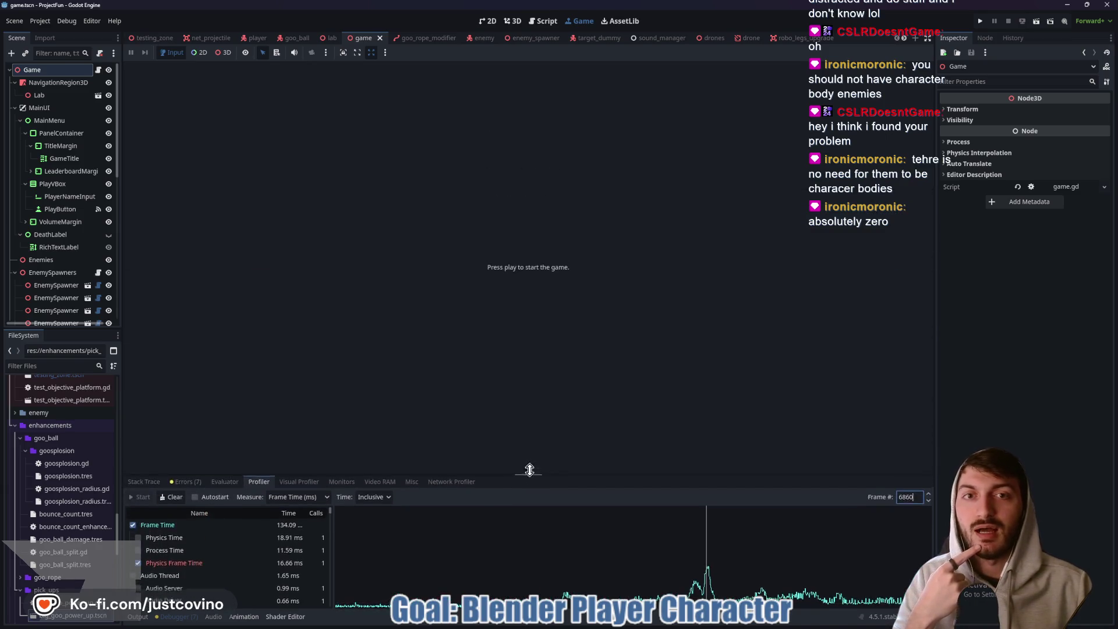
Switch to the enemy scene's 3D view, open enemy.gd at line 1, and select the Enemy root node.
{"action": "left_click", "coordinate": [475, 37]}
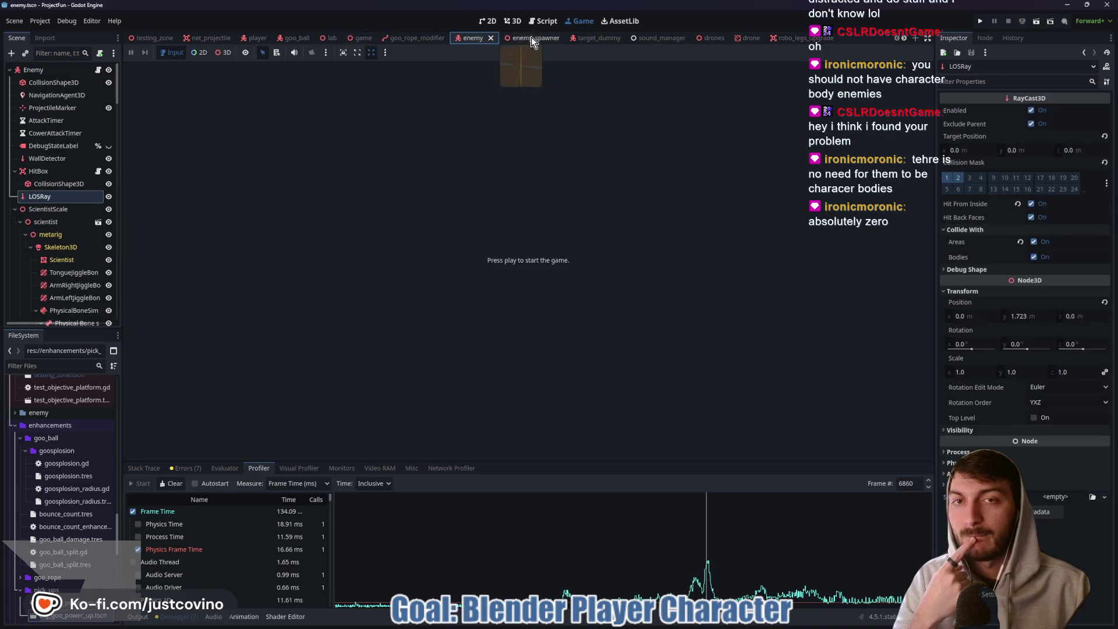
{"action": "left_click", "coordinate": [513, 21]}
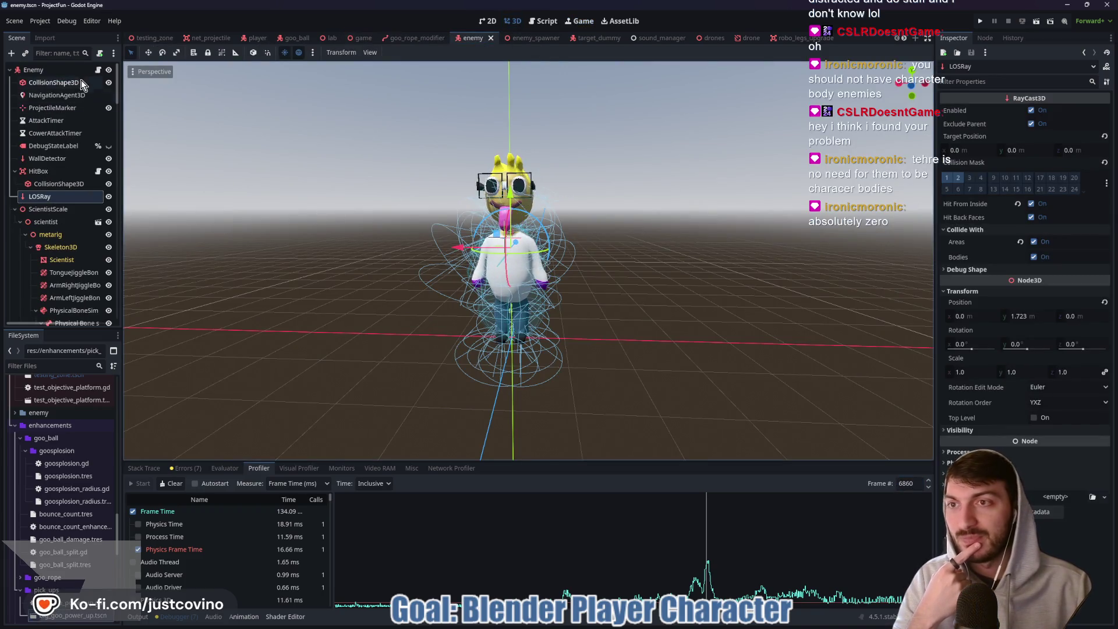
{"action": "left_click", "coordinate": [98, 70]}
{"action": "scroll", "coordinate": [524, 269], "scroll_direction": "up", "scroll_amount": 5}
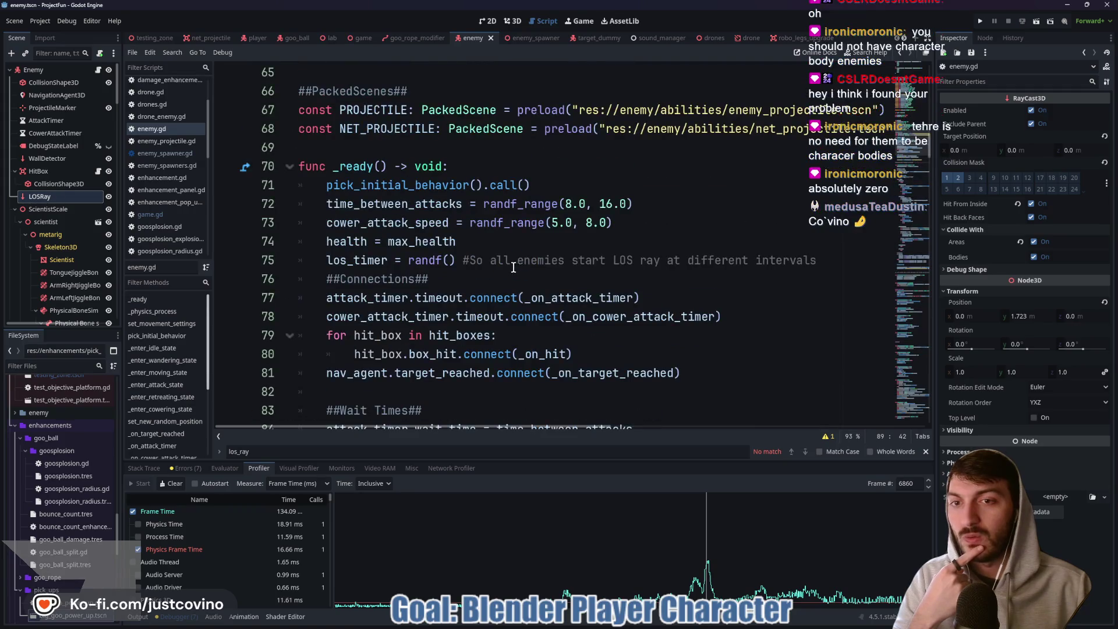
{"action": "scroll", "coordinate": [513, 265], "scroll_direction": "up", "scroll_amount": 6}
{"action": "scroll", "coordinate": [499, 257], "scroll_direction": "up", "scroll_amount": 11}
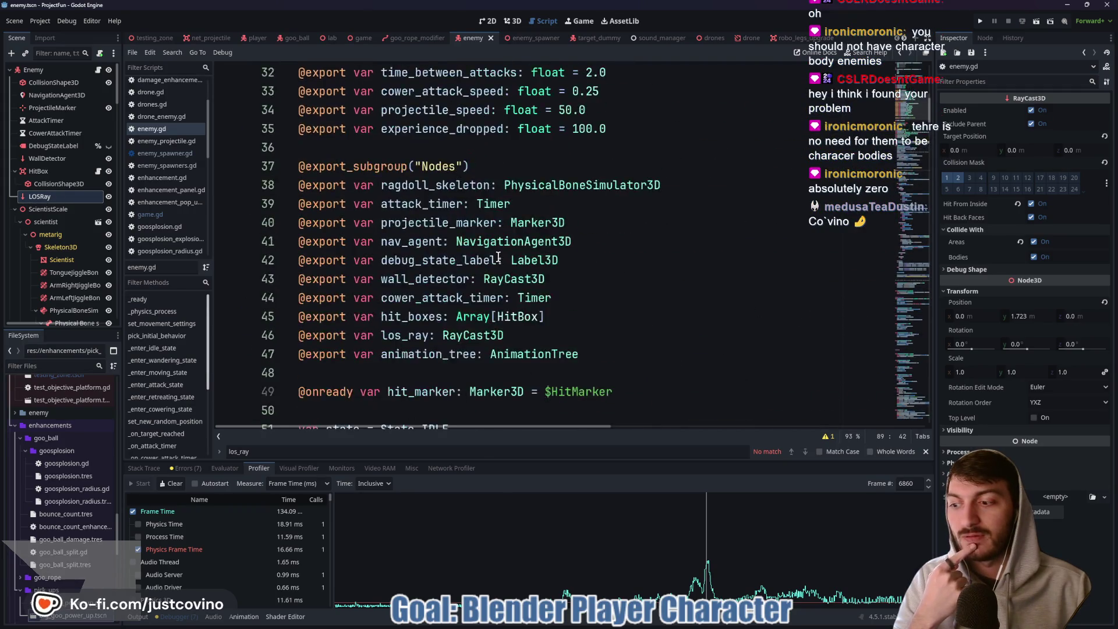
{"action": "scroll", "coordinate": [498, 257], "scroll_direction": "up", "scroll_amount": 3}
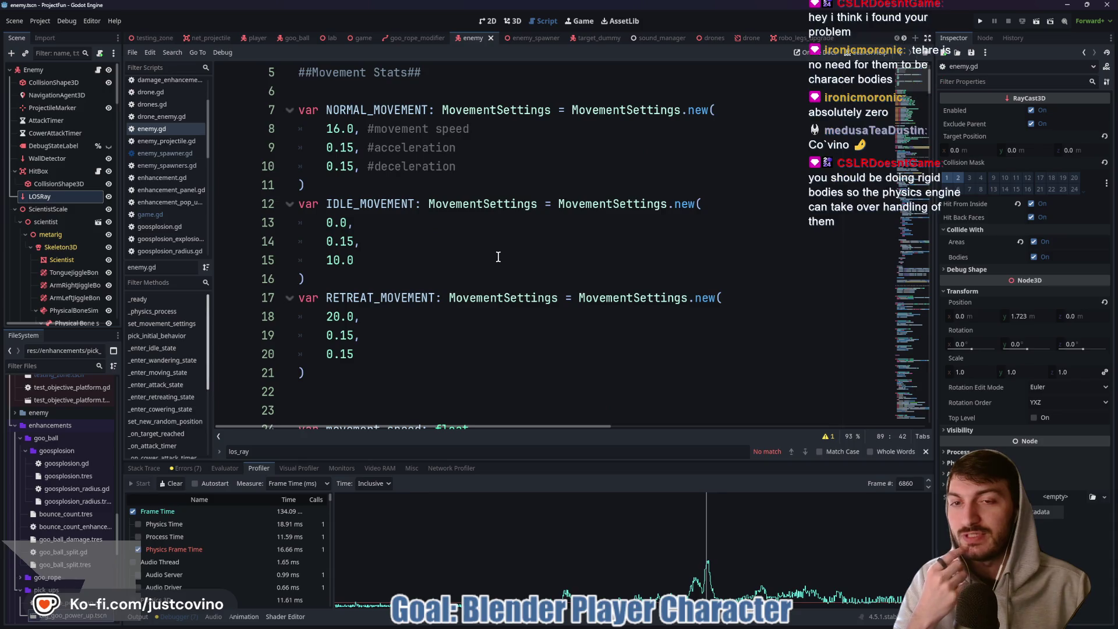
{"action": "scroll", "coordinate": [498, 257], "scroll_direction": "up", "scroll_amount": 1}
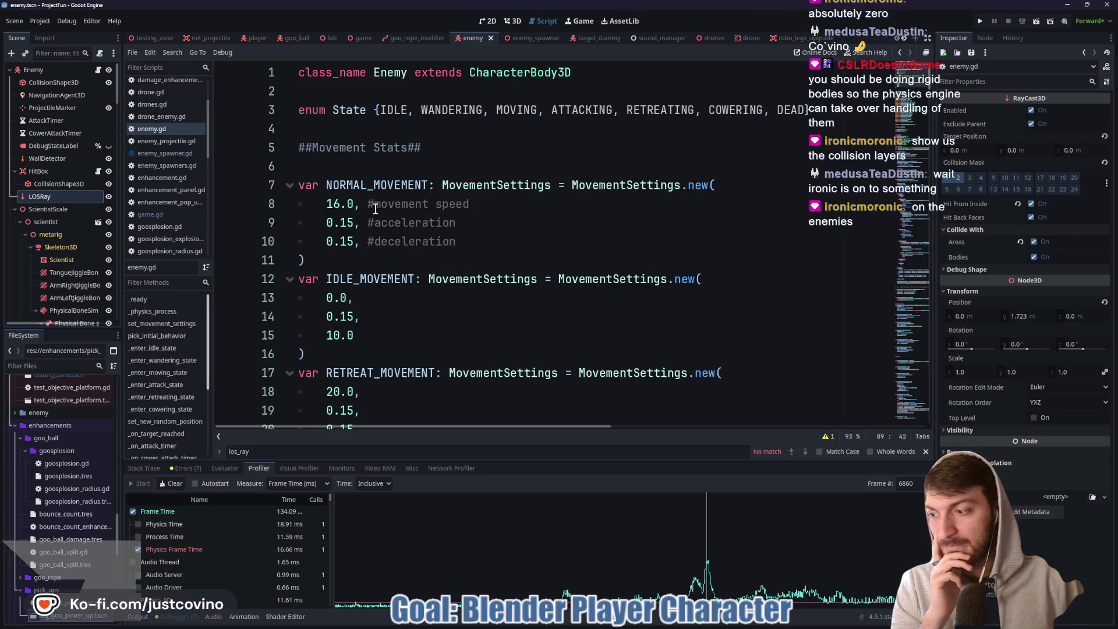
{"action": "left_click", "coordinate": [48, 71]}
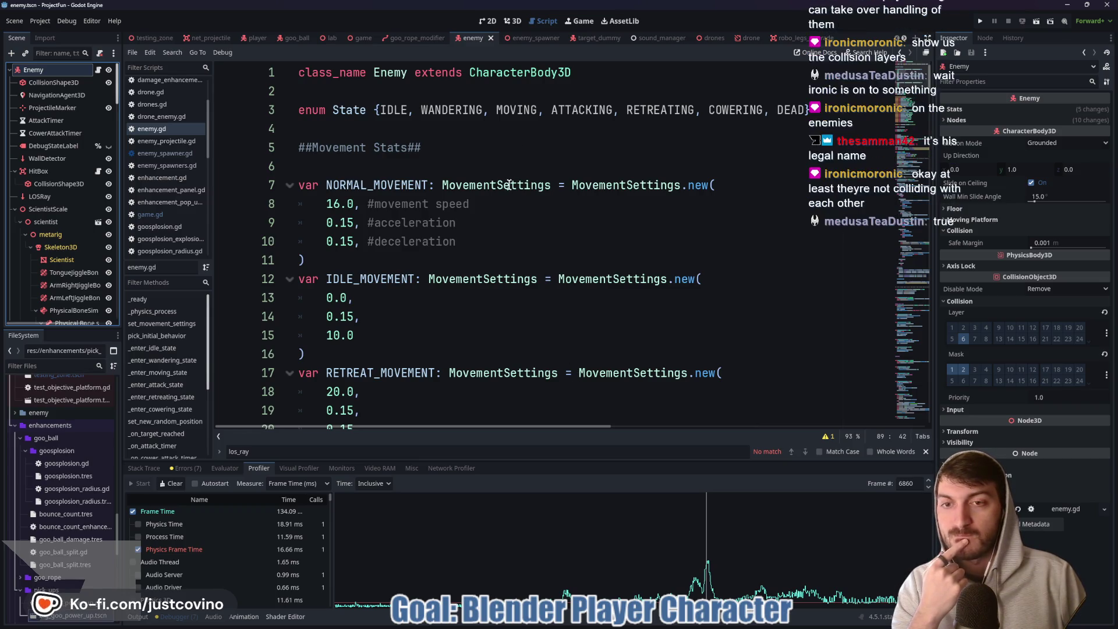
{"action": "scroll", "coordinate": [510, 174], "scroll_direction": "down", "scroll_amount": 1}
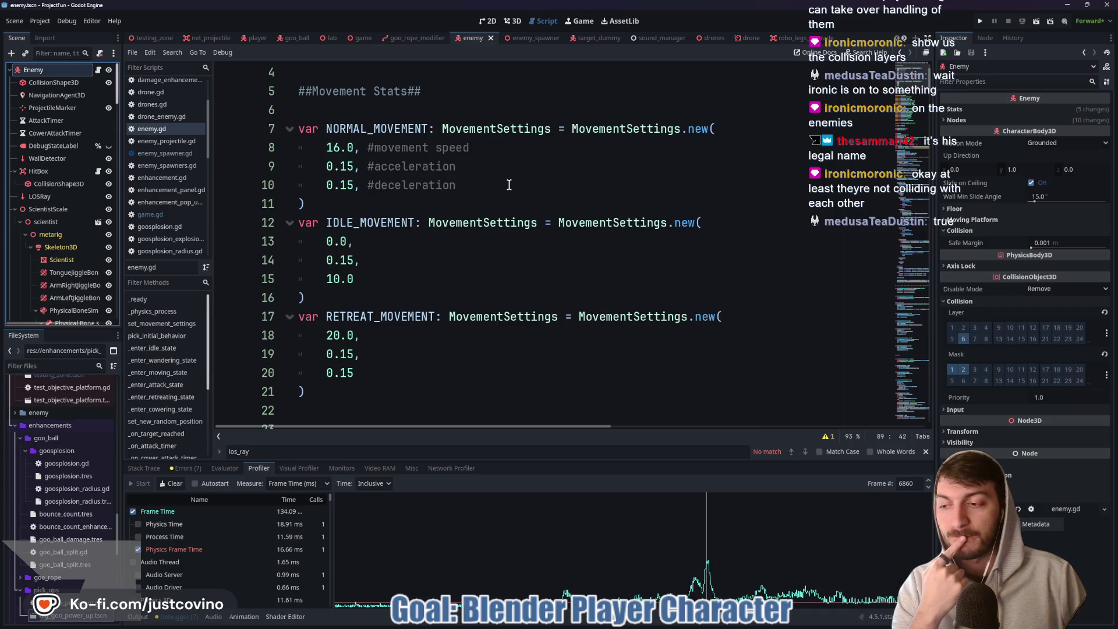
{"action": "scroll", "coordinate": [509, 185], "scroll_direction": "down", "scroll_amount": 5}
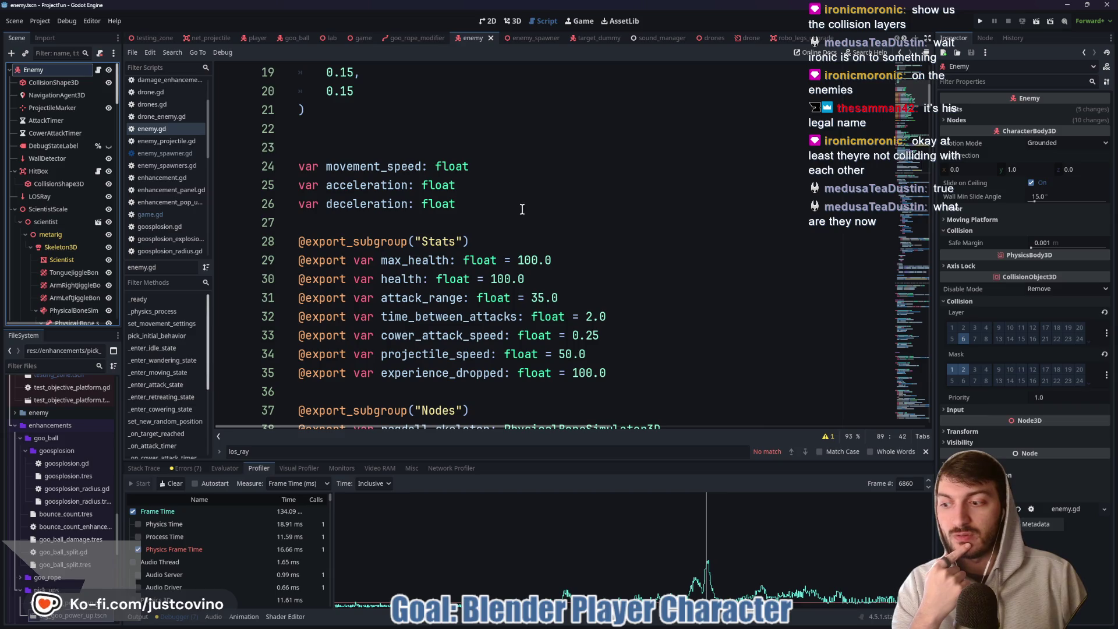
{"action": "scroll", "coordinate": [511, 201], "scroll_direction": "up", "scroll_amount": 6}
{"action": "mouse_move", "coordinate": [530, 75]}
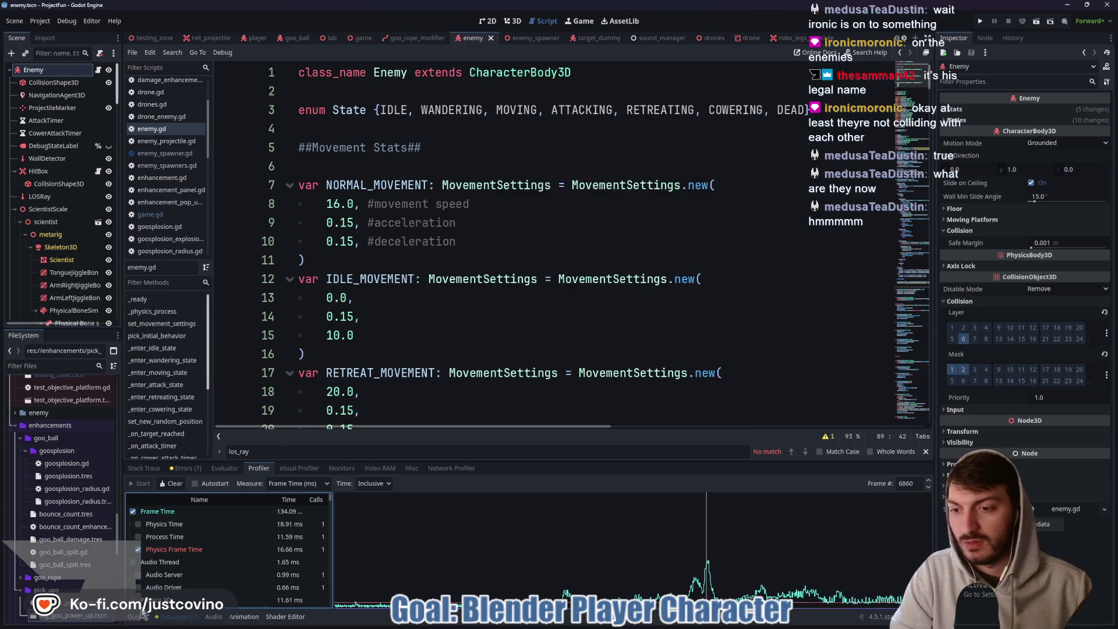
{"action": "left_click", "coordinate": [174, 616]}
{"action": "scroll", "coordinate": [480, 364], "scroll_direction": "down", "scroll_amount": 5}
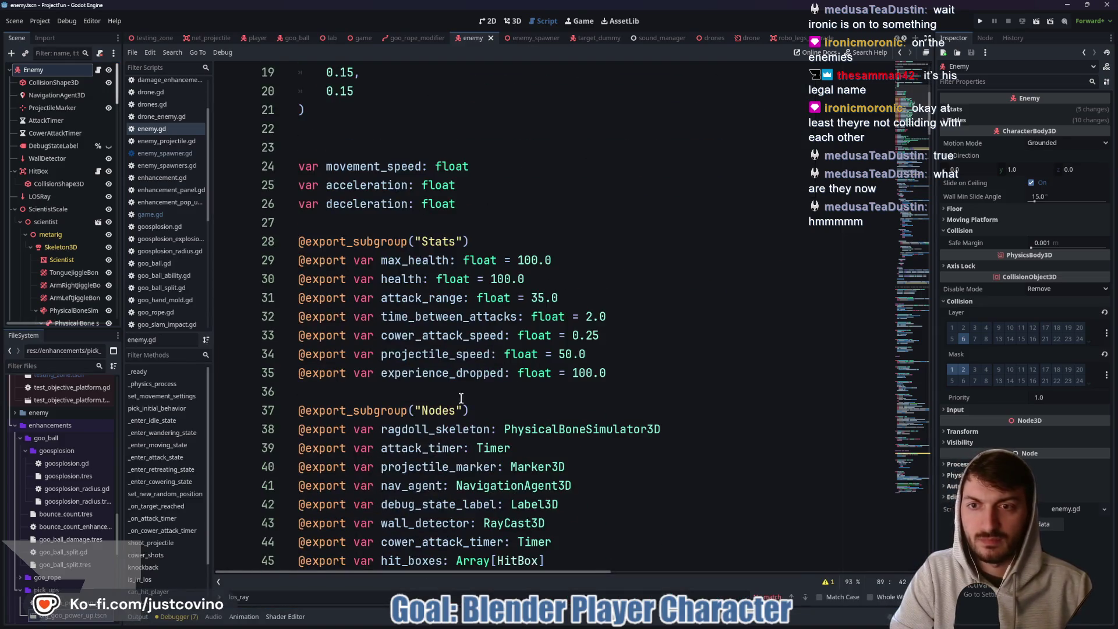
{"action": "scroll", "coordinate": [495, 405], "scroll_direction": "down", "scroll_amount": 12}
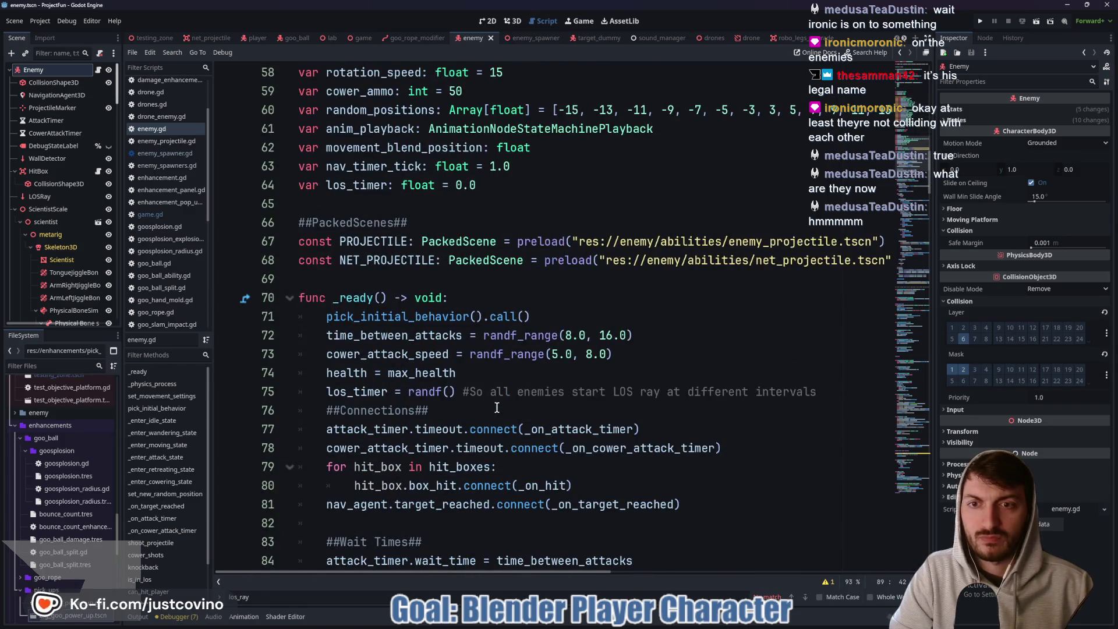
{"action": "scroll", "coordinate": [504, 352], "scroll_direction": "down", "scroll_amount": 5}
{"action": "scroll", "coordinate": [505, 352], "scroll_direction": "down", "scroll_amount": 2}
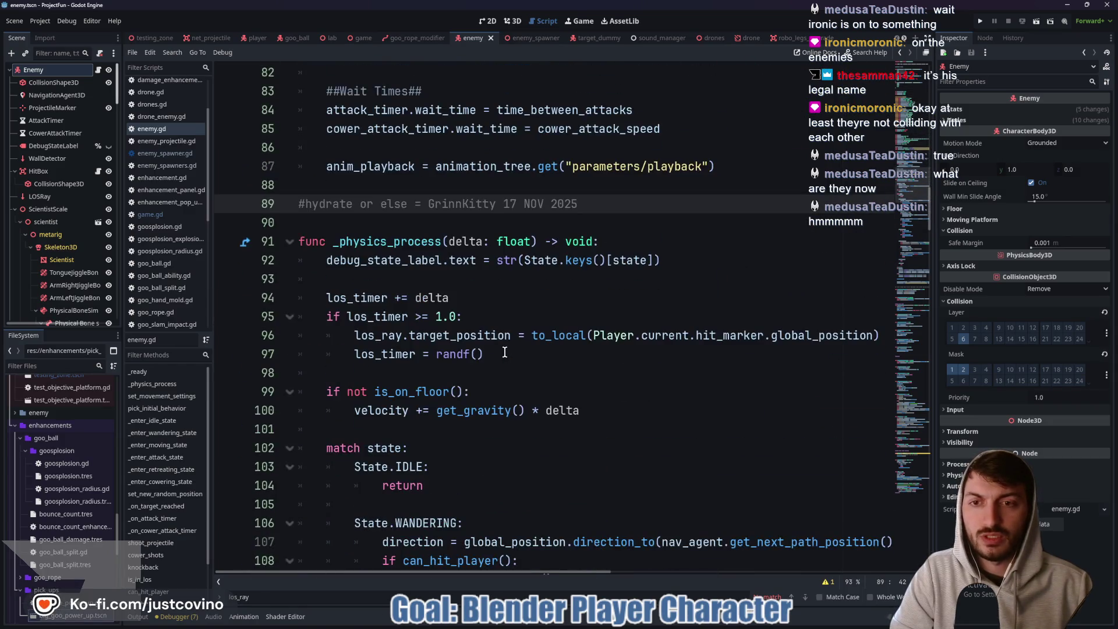
{"action": "scroll", "coordinate": [505, 352], "scroll_direction": "down", "scroll_amount": 5}
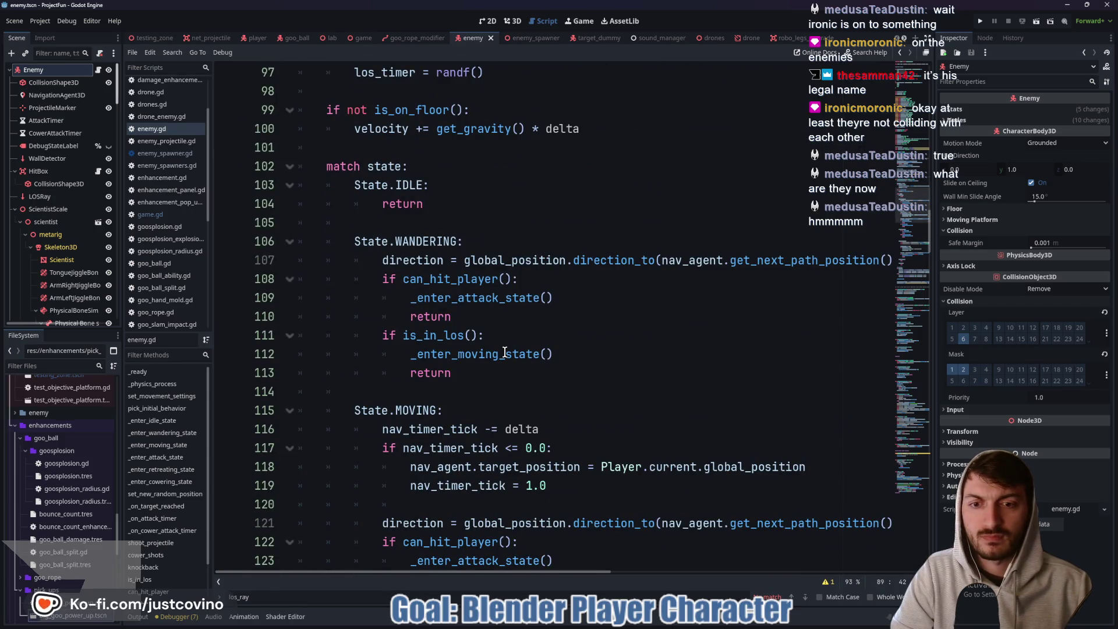
{"action": "scroll", "coordinate": [504, 352], "scroll_direction": "down", "scroll_amount": 3}
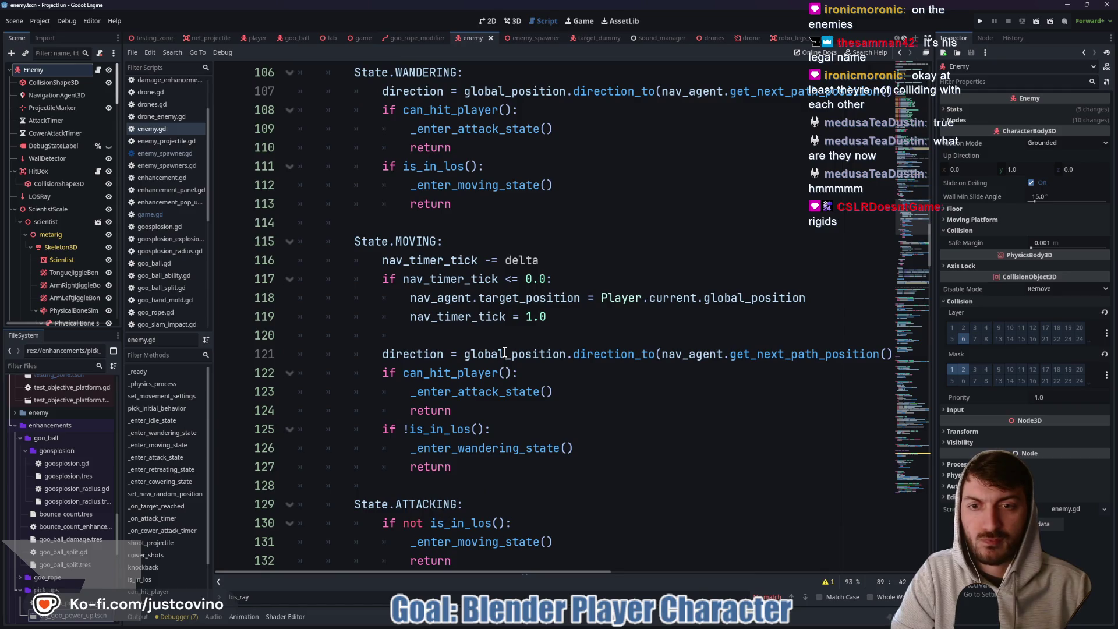
{"action": "scroll", "coordinate": [504, 352], "scroll_direction": "down", "scroll_amount": 3}
{"action": "scroll", "coordinate": [504, 351], "scroll_direction": "down", "scroll_amount": 2}
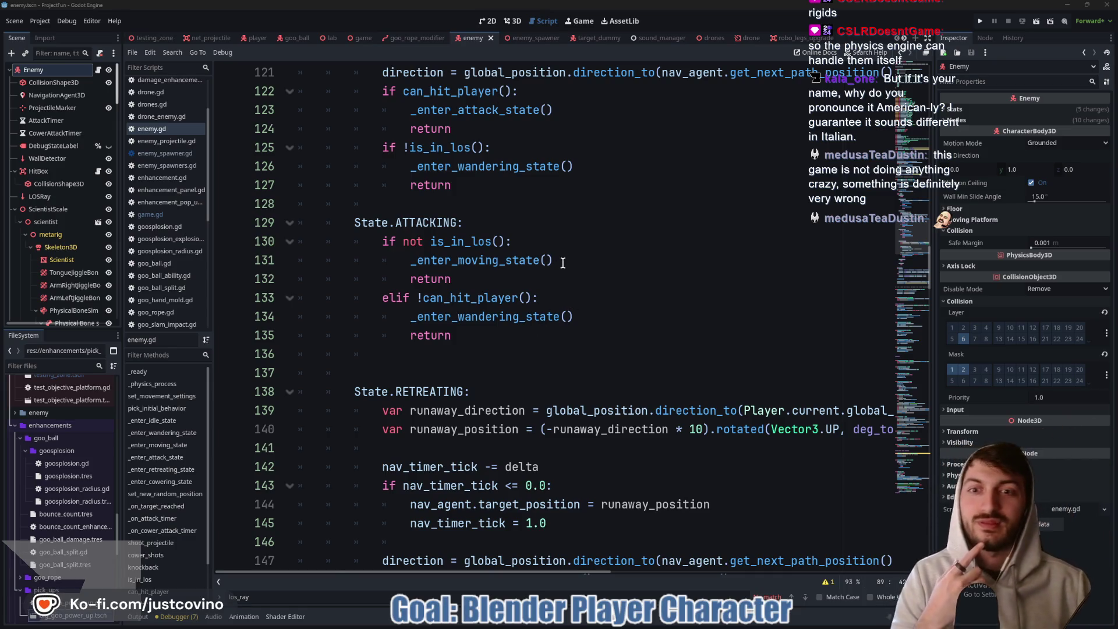
{"action": "scroll", "coordinate": [541, 240], "scroll_direction": "up", "scroll_amount": 1}
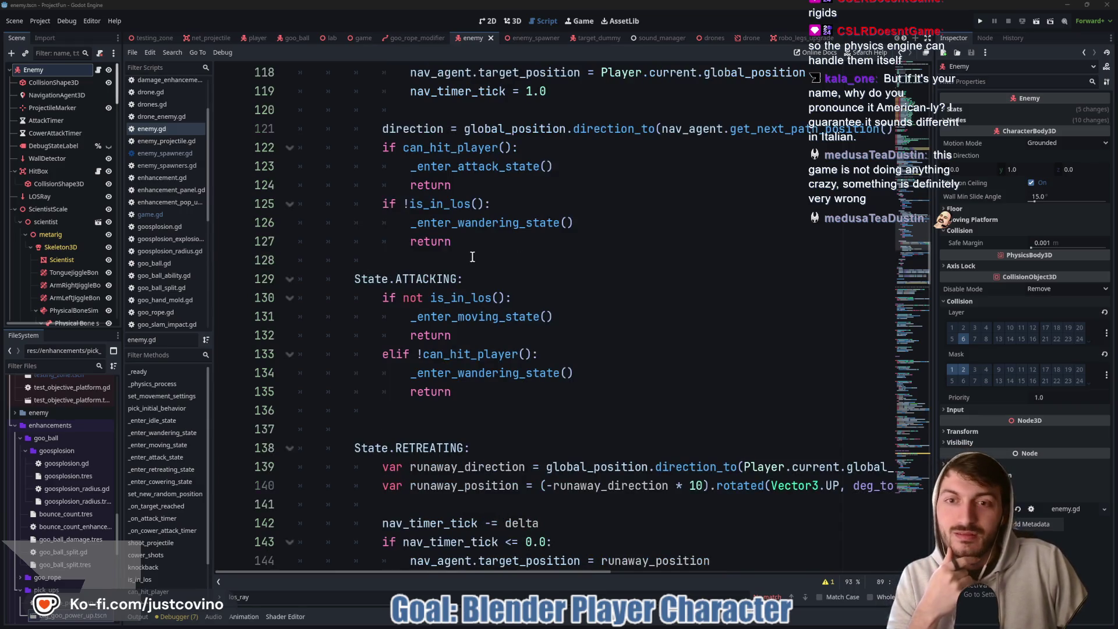
{"action": "left_click", "coordinate": [536, 259]}
{"action": "scroll", "coordinate": [535, 259], "scroll_direction": "up", "scroll_amount": 1}
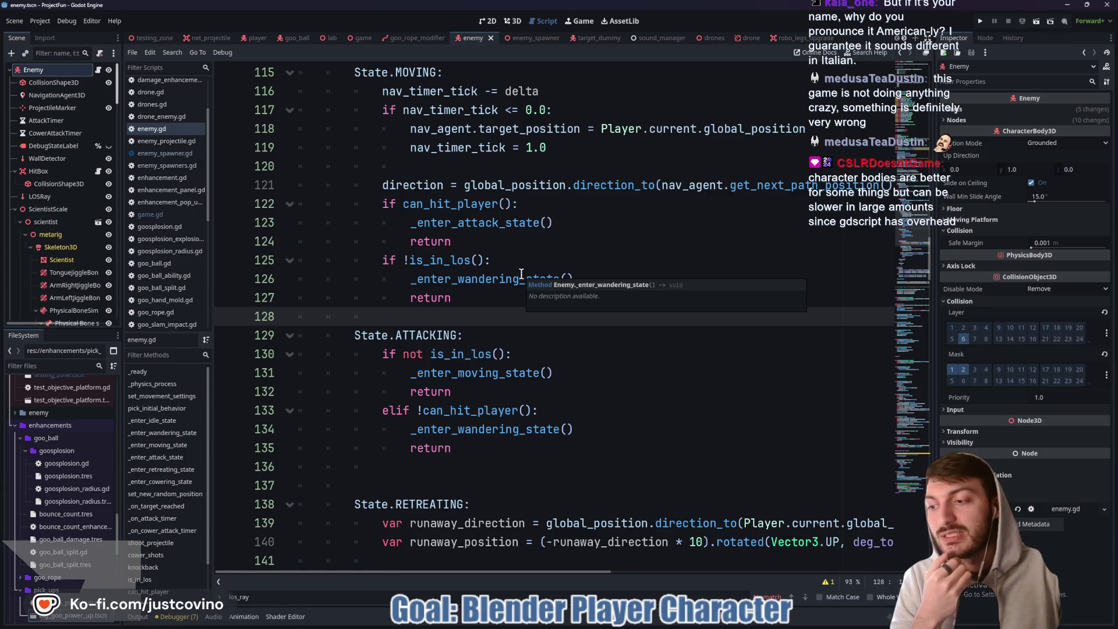
{"action": "scroll", "coordinate": [521, 274], "scroll_direction": "up", "scroll_amount": 20}
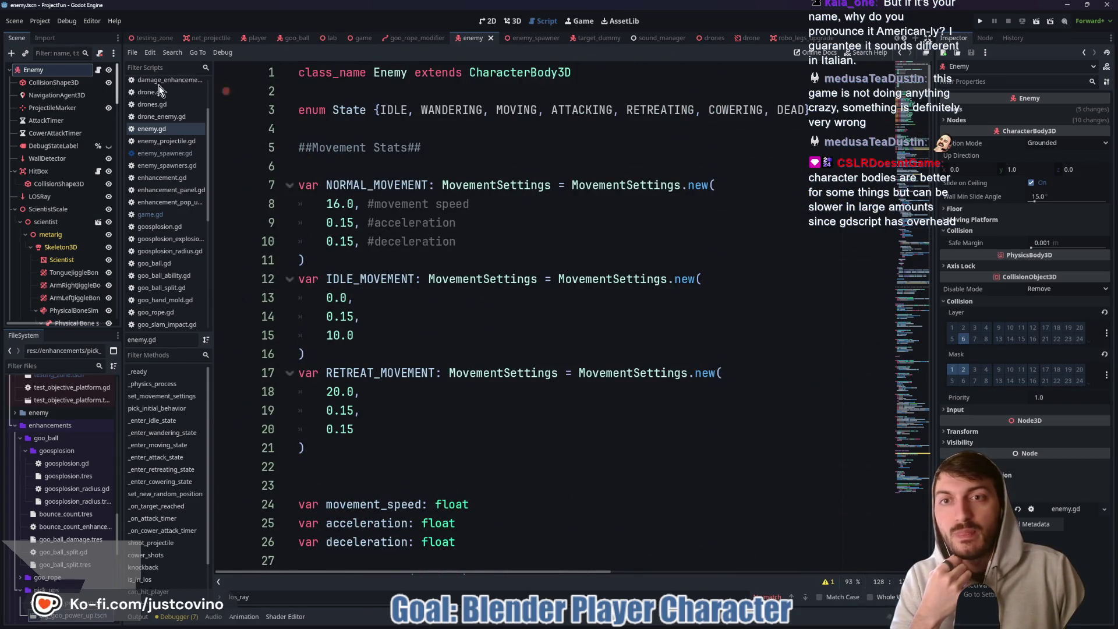
Change the Enemy node's type to RigidBody3D.
{"action": "right_click", "coordinate": [45, 72]}
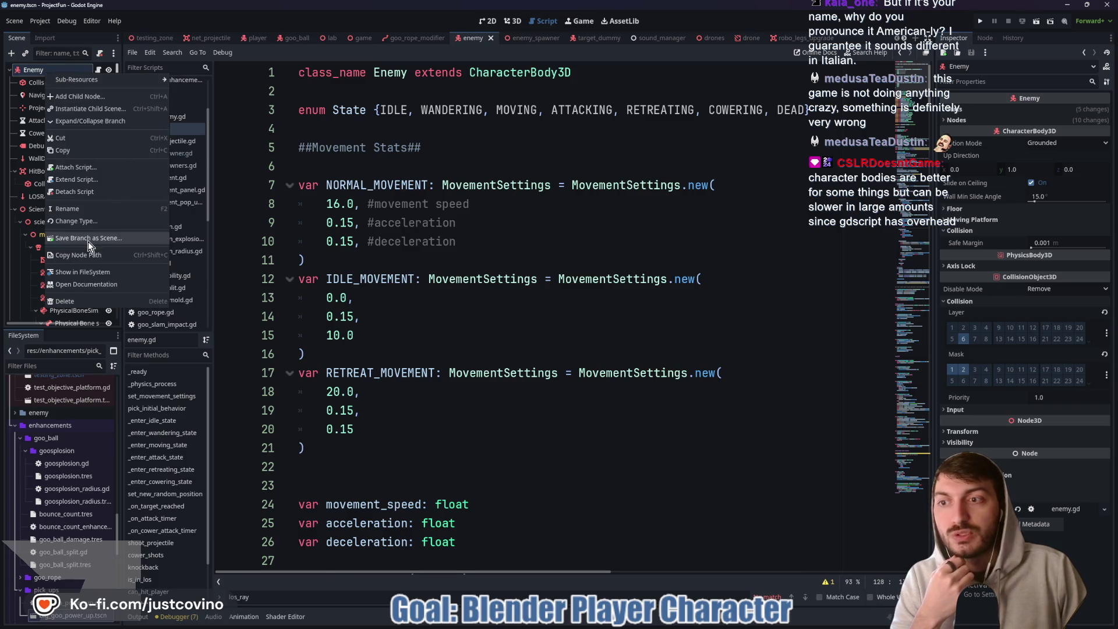
{"action": "left_click", "coordinate": [78, 221]}
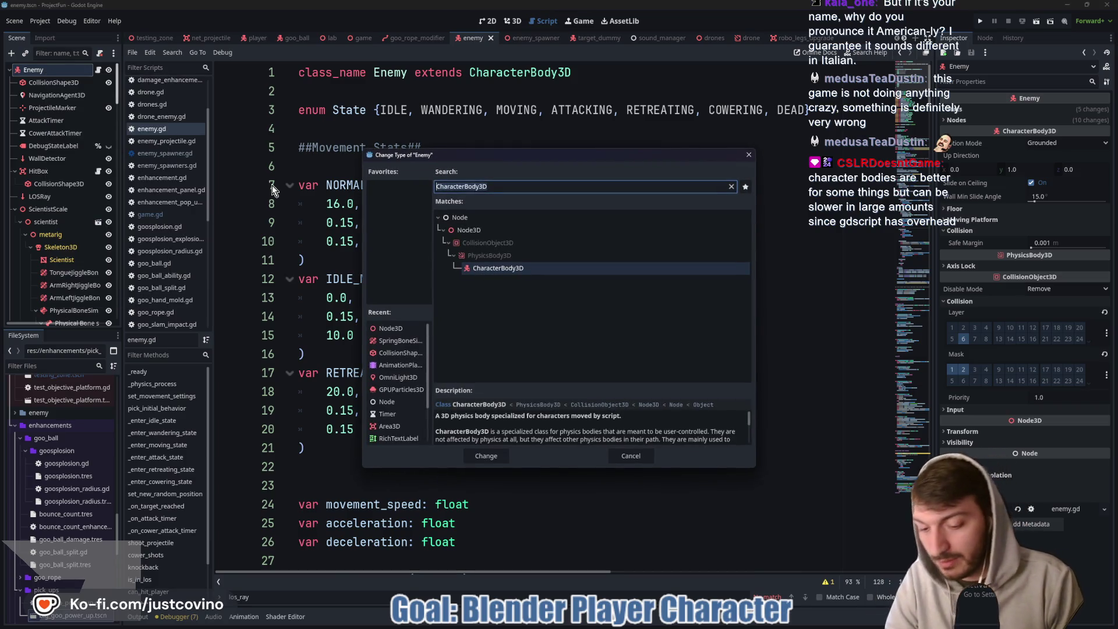
{"action": "type", "text": "Rigid"}
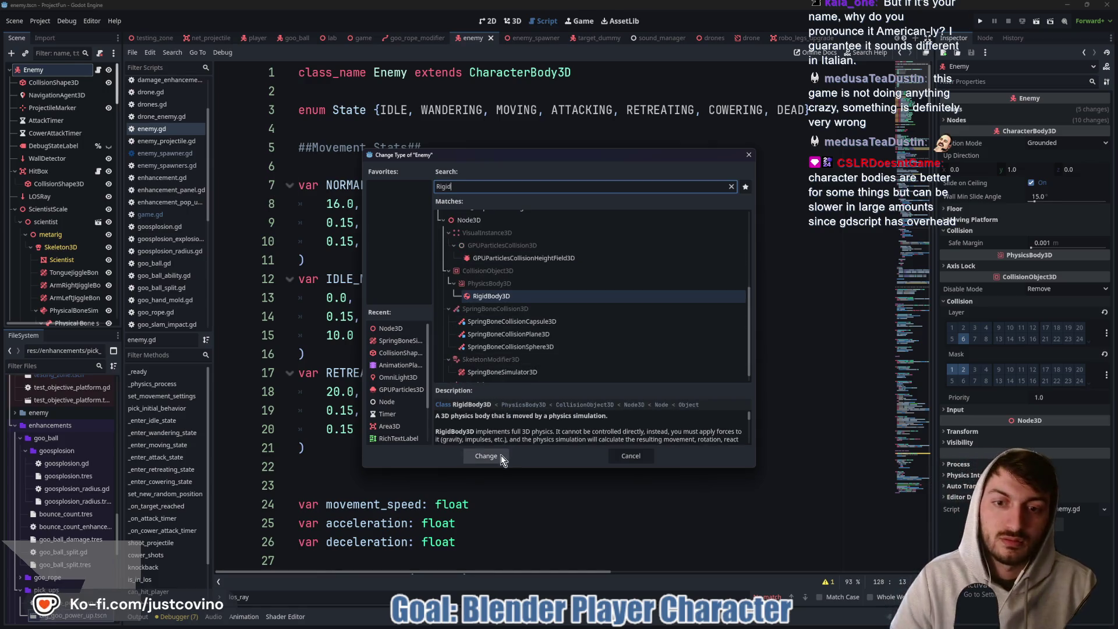
{"action": "left_click", "coordinate": [486, 456]}
Make enemy.gd extend RigidBody3D instead of CharacterBody3D and save.
{"action": "left_click_drag", "start_coordinate": [572, 73], "coordinate": [463, 73]}
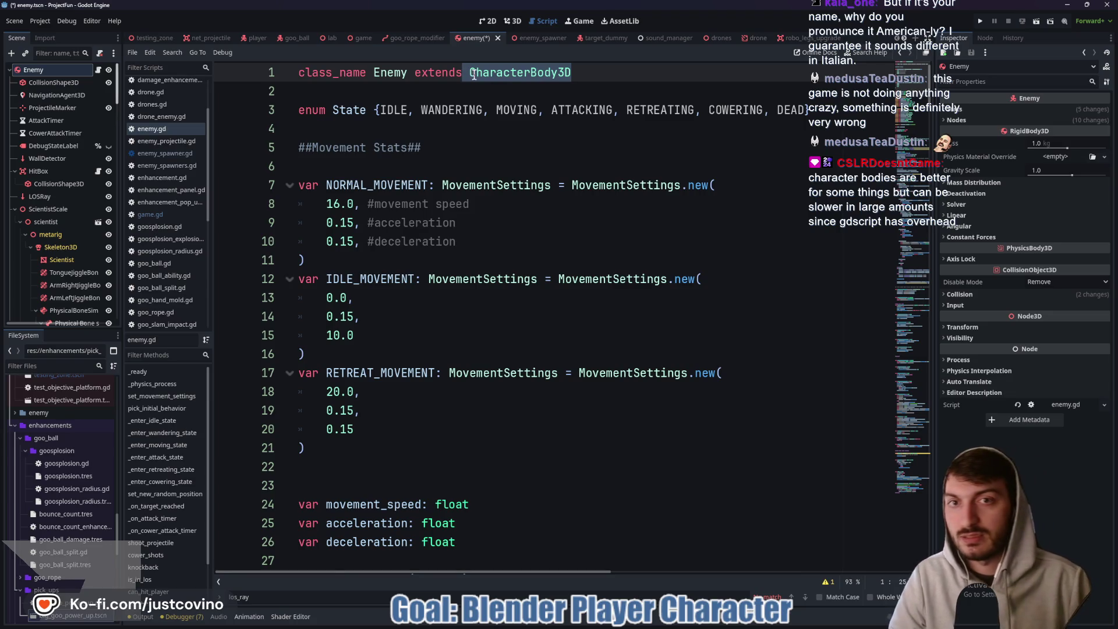
{"action": "type", "text": "Rigid"}
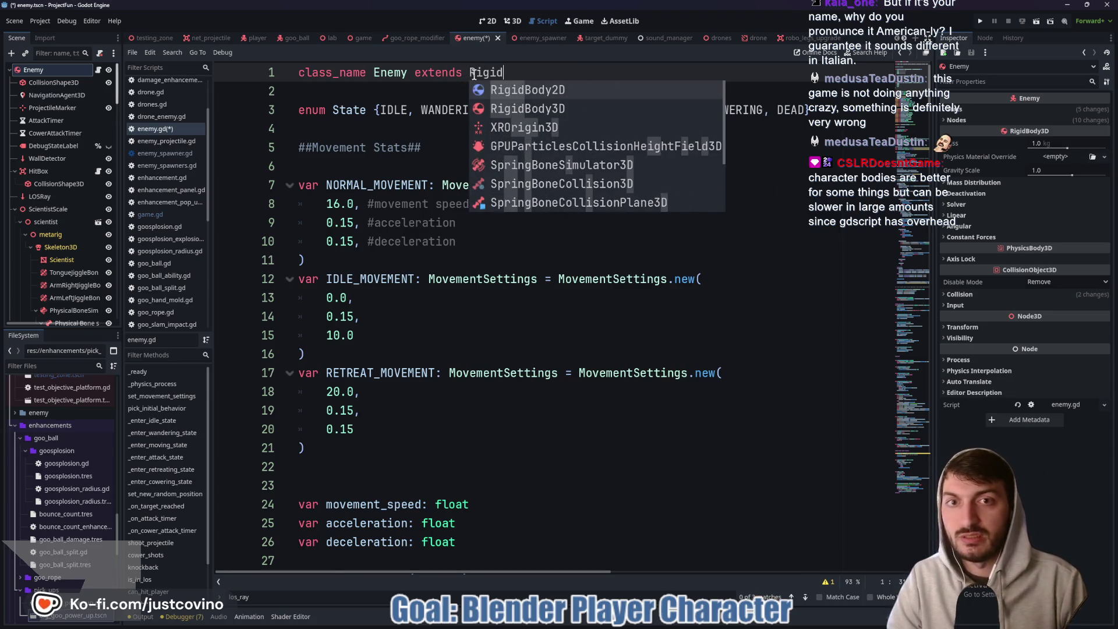
{"action": "key", "text": "Down"}
{"action": "key", "text": "Return"}
{"action": "key", "text": "ctrl+s"}
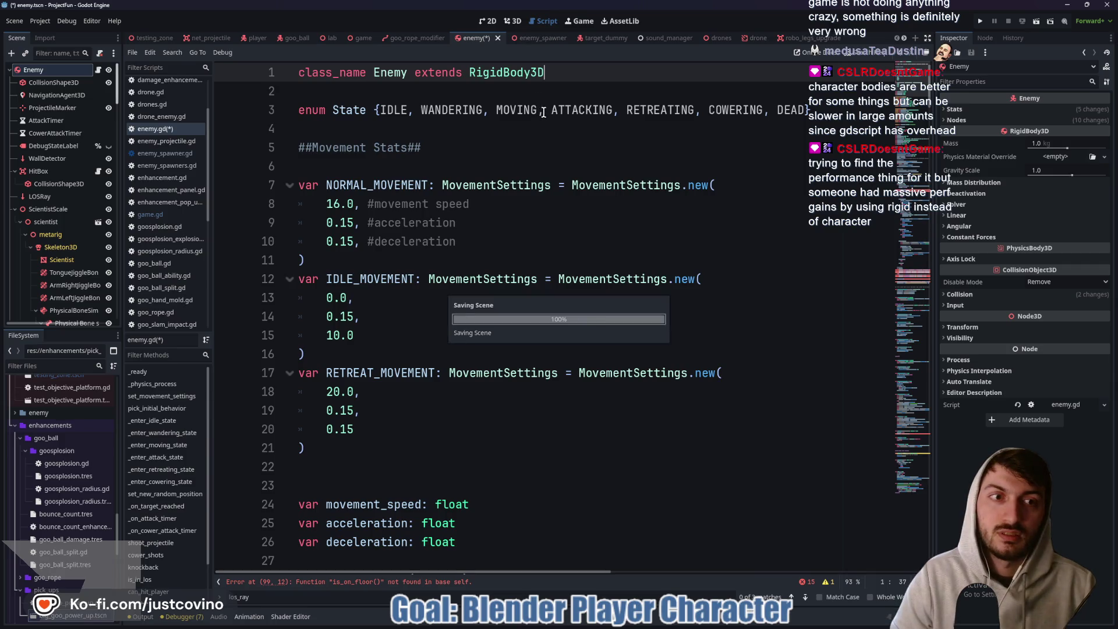
{"action": "scroll", "coordinate": [583, 233], "scroll_direction": "down", "scroll_amount": 20}
{"action": "scroll", "coordinate": [622, 276], "scroll_direction": "down", "scroll_amount": 9}
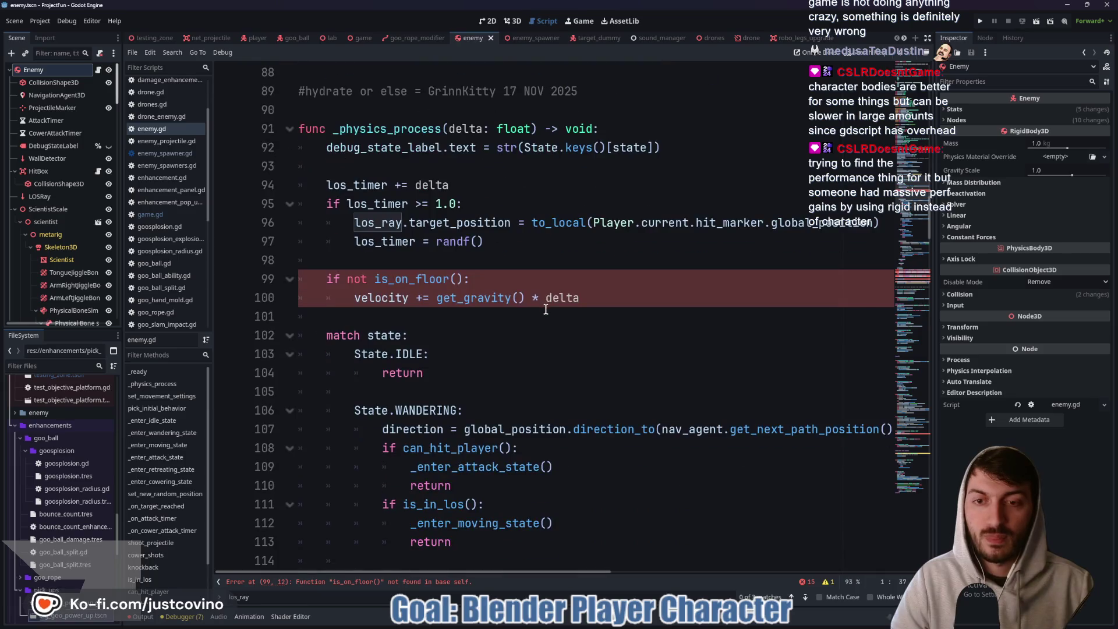
Comment out the is_on_floor check and the get_gravity() line (lines 99–100) in enemy.gd.
{"action": "left_click", "coordinate": [382, 297]}
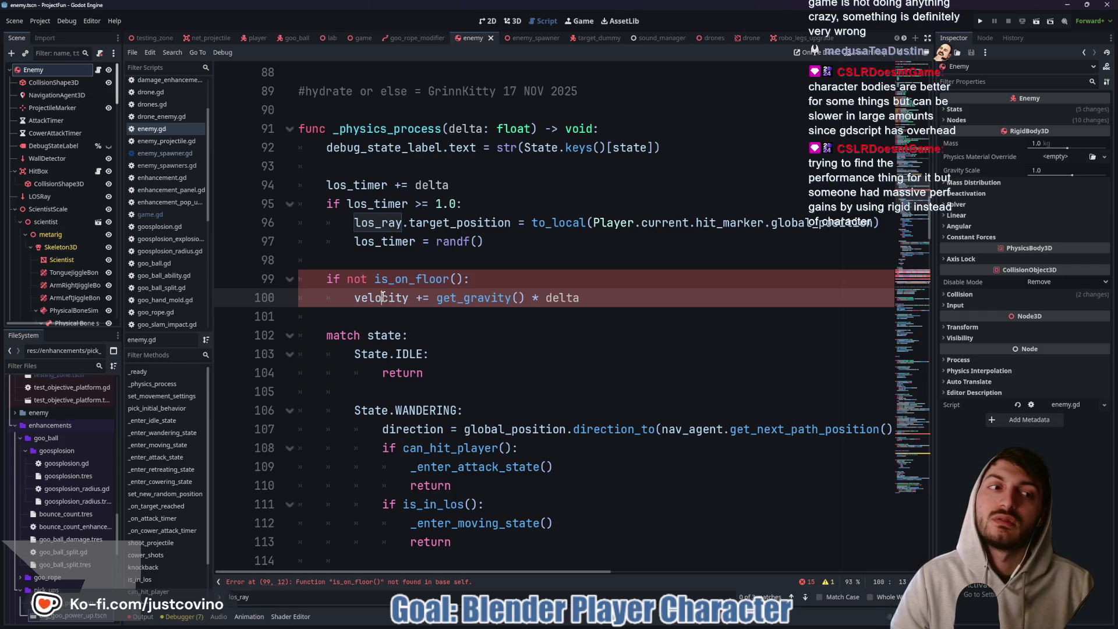
{"action": "left_click_drag", "start_coordinate": [608, 299], "coordinate": [296, 279]}
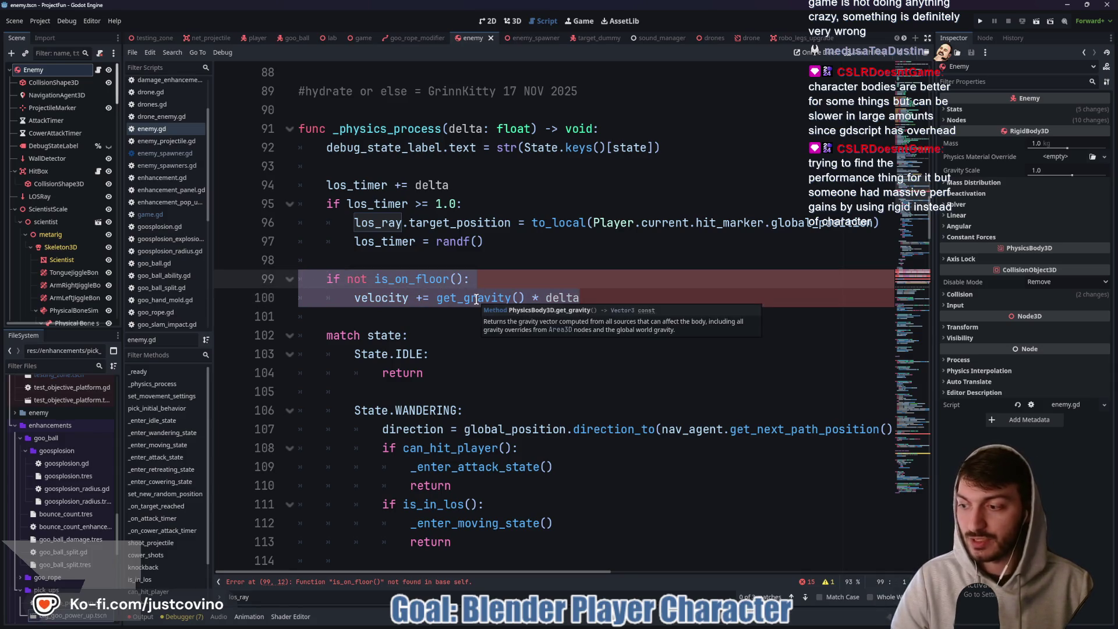
{"action": "key", "text": "ctrl+k"}
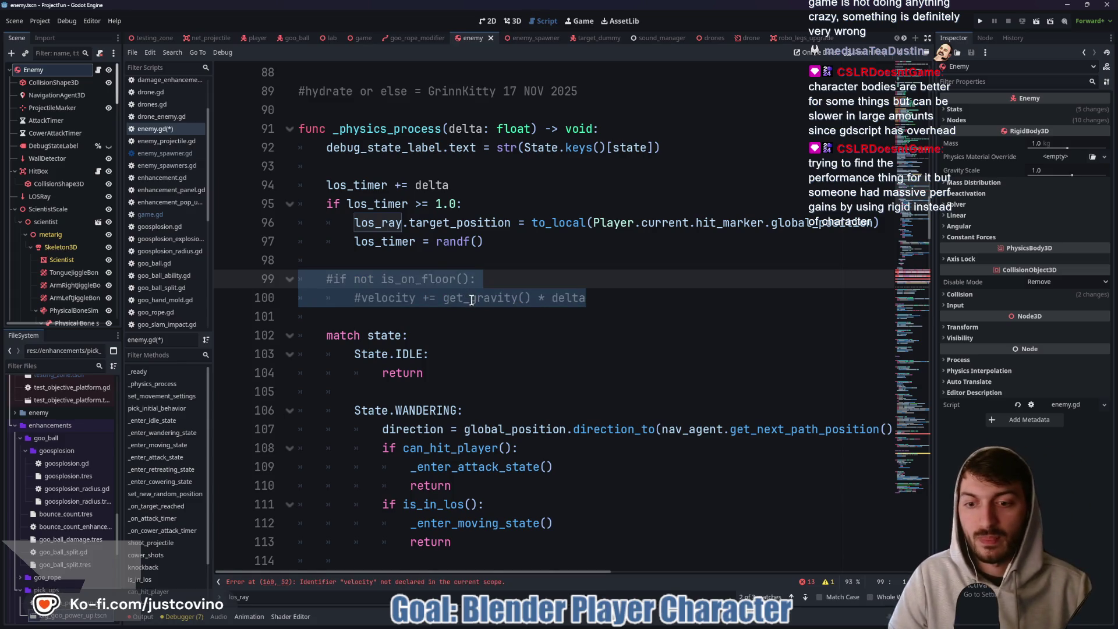
{"action": "scroll", "coordinate": [472, 300], "scroll_direction": "down", "scroll_amount": 20}
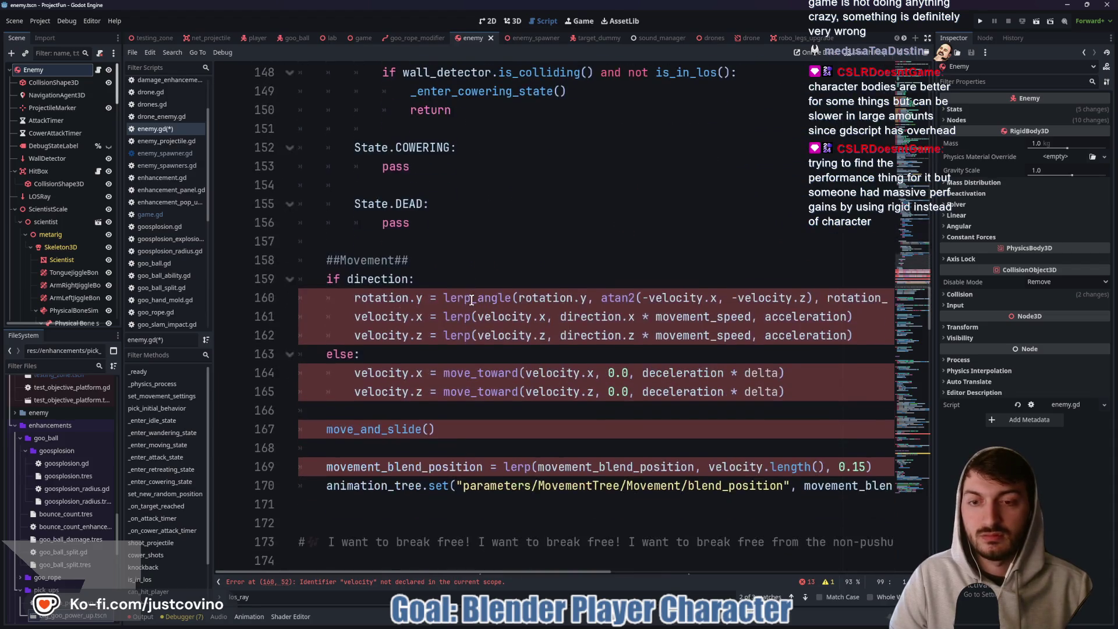
{"action": "scroll", "coordinate": [472, 300], "scroll_direction": "down", "scroll_amount": 1}
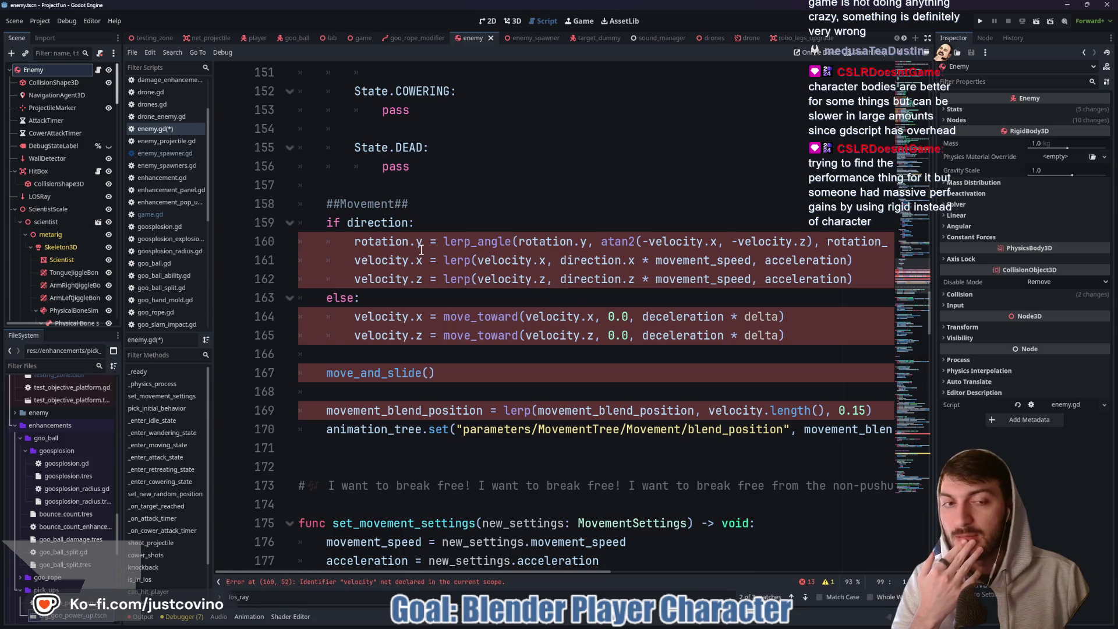
{"action": "mouse_move", "coordinate": [427, 252]}
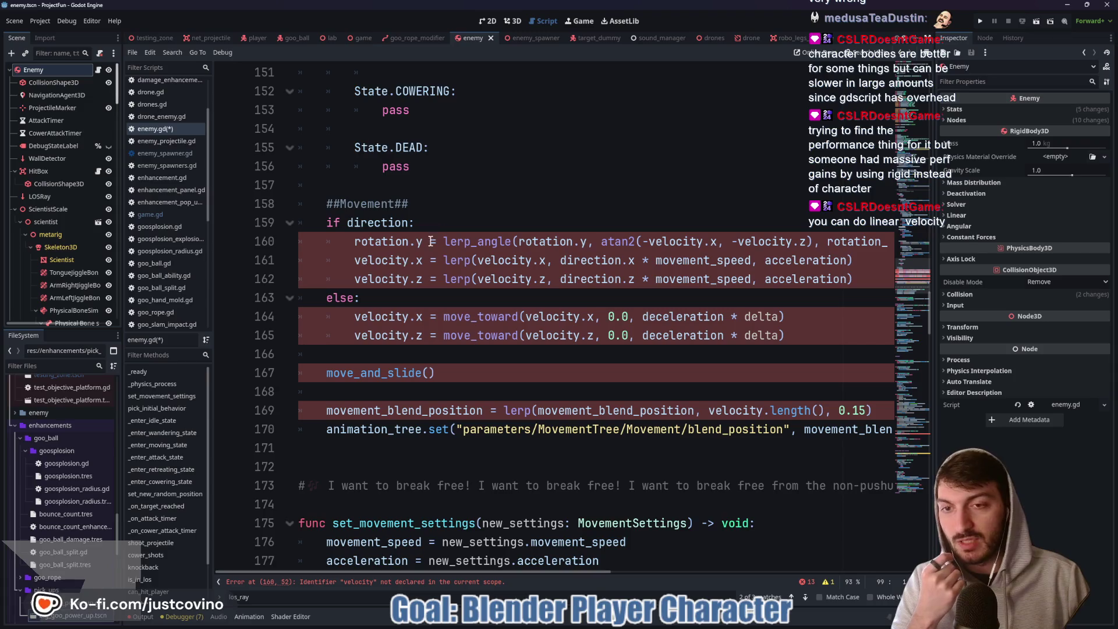
Change velocity to linear_velocity on lines 160–161, including inside the lerp call.
{"action": "left_click", "coordinate": [354, 261]}
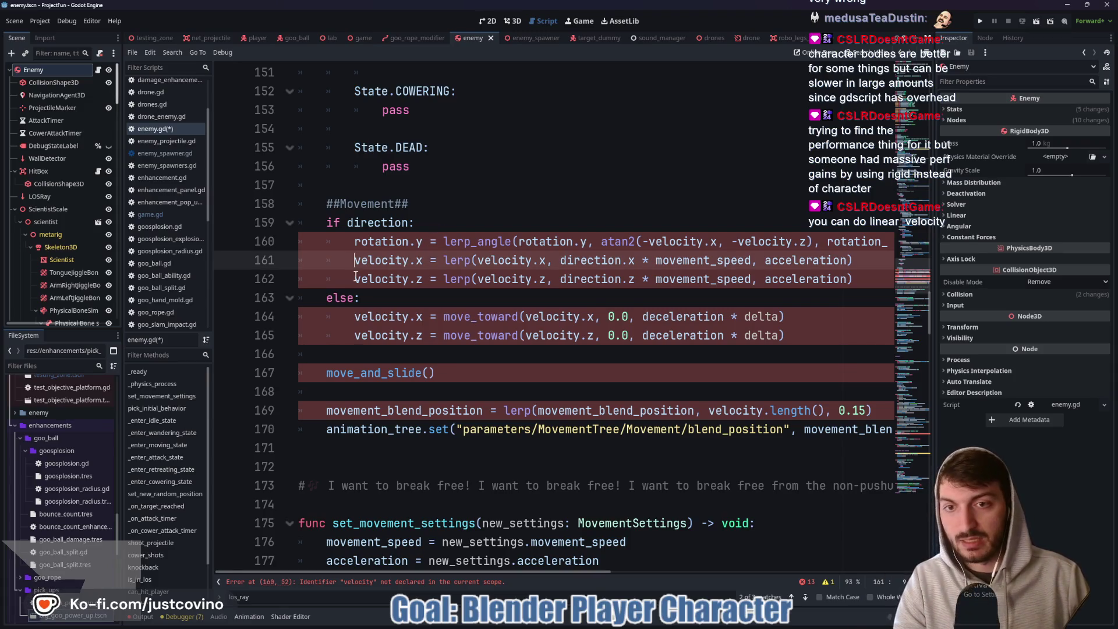
{"action": "type", "text": "linear_"}
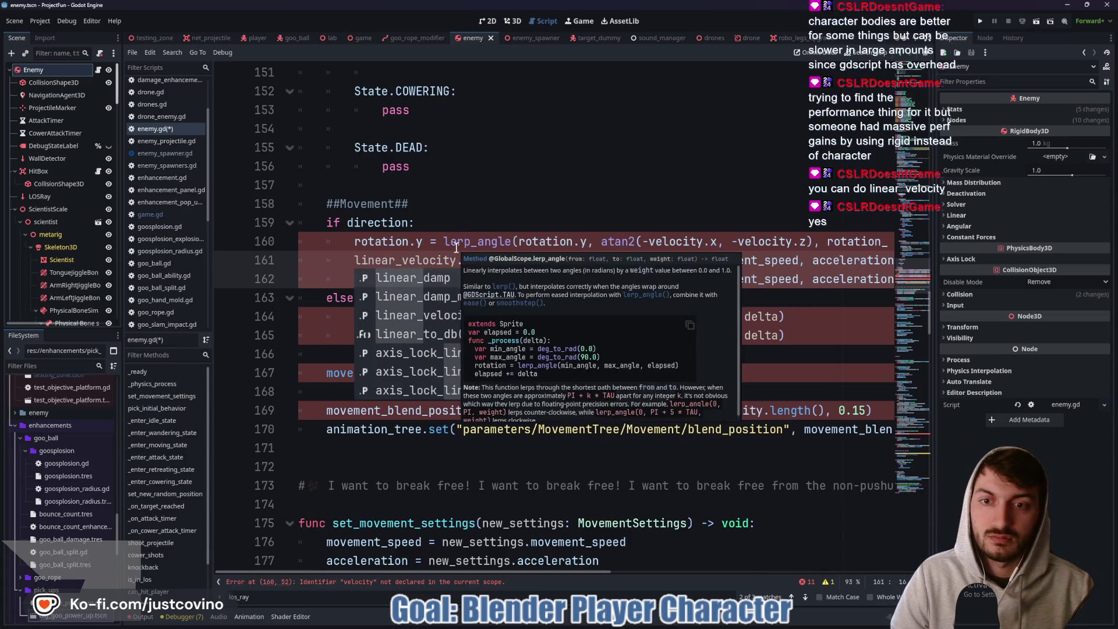
{"action": "left_click", "coordinate": [450, 237]}
{"action": "left_click", "coordinate": [530, 267]}
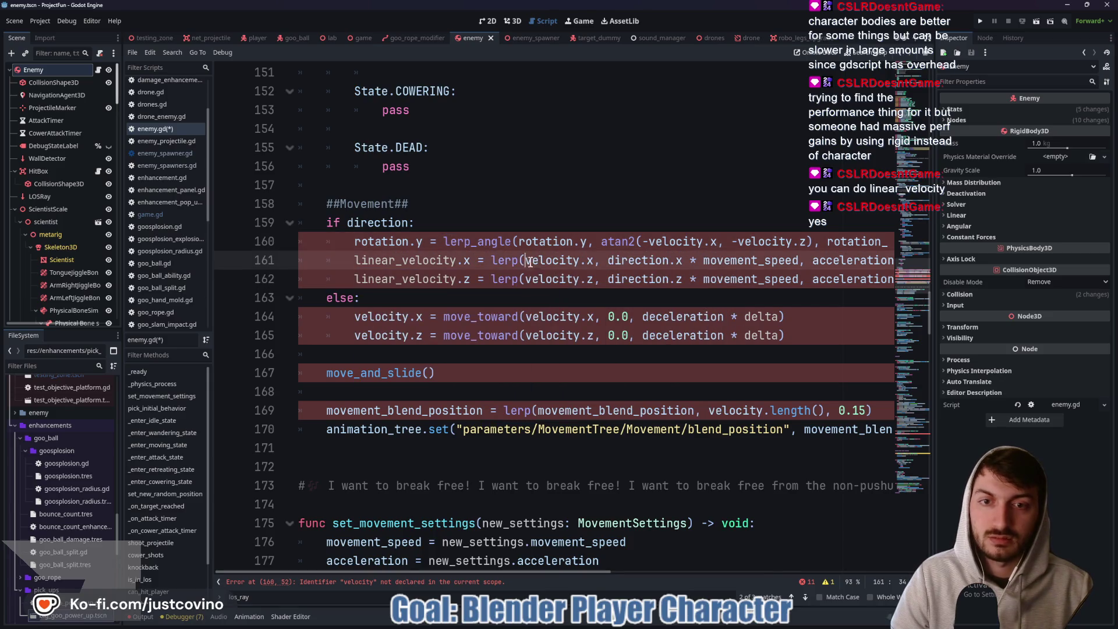
{"action": "type", "text": "linear"}
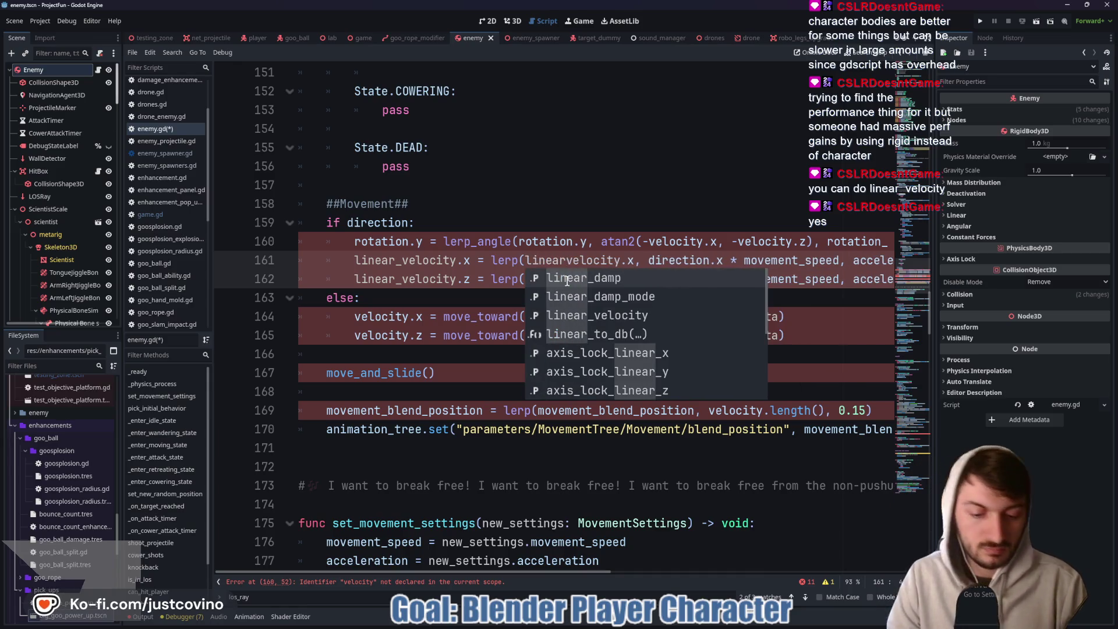
{"action": "type", "text": "_"}
{"action": "left_click", "coordinate": [586, 244]}
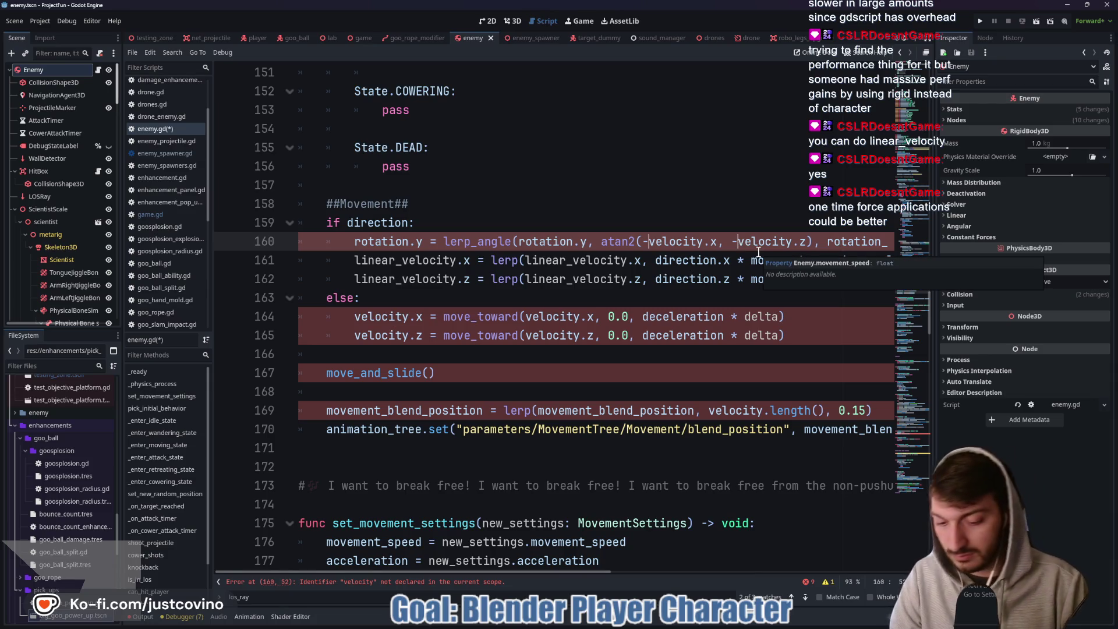
{"action": "type", "text": "linear)"}
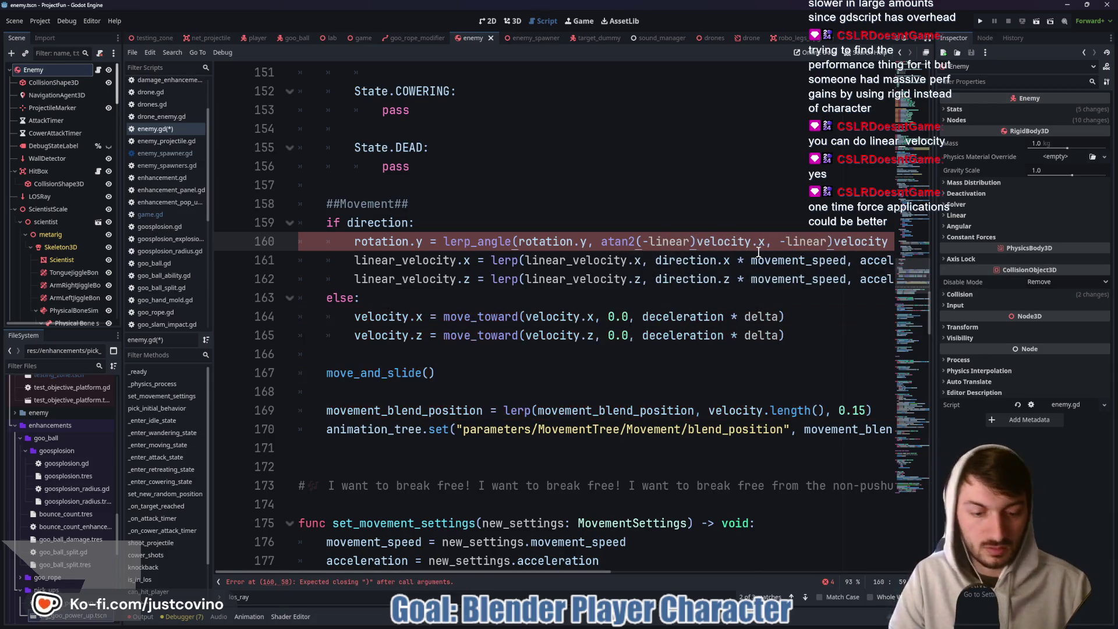
{"action": "key", "text": "BackSpace"}
{"action": "type", "text": "_"}
{"action": "key", "text": "Escape"}
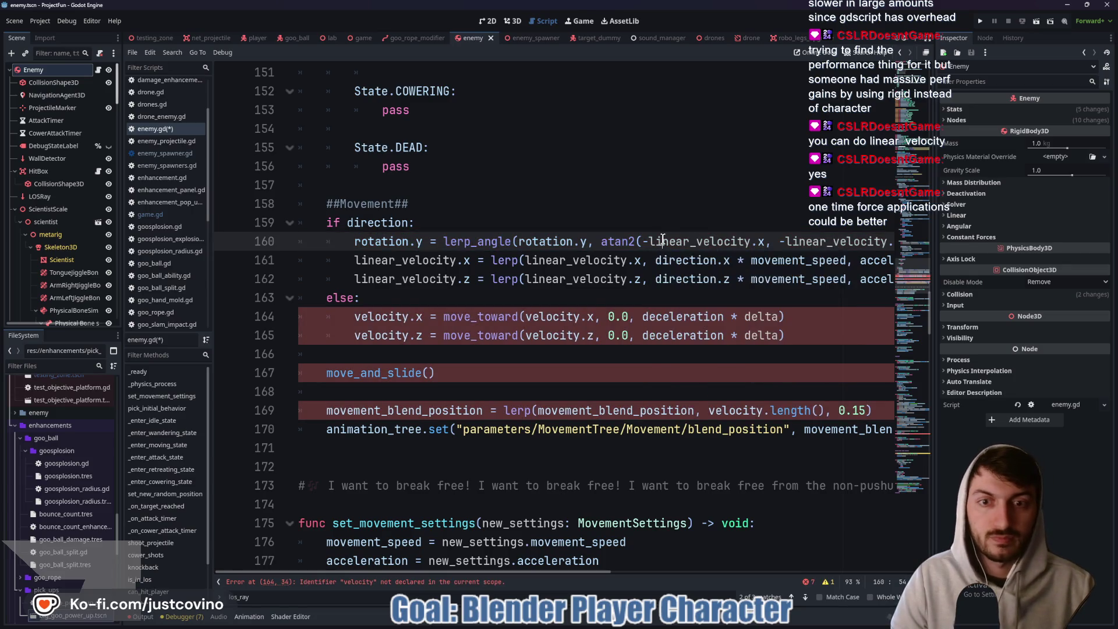
Change velocity to linear_velocity on lines 164, 165 and 169, and disable move_and_slide().
{"action": "left_click", "coordinate": [528, 316]}
{"action": "left_click", "coordinate": [525, 336], "text": "alt"}
{"action": "key", "text": "Home"}
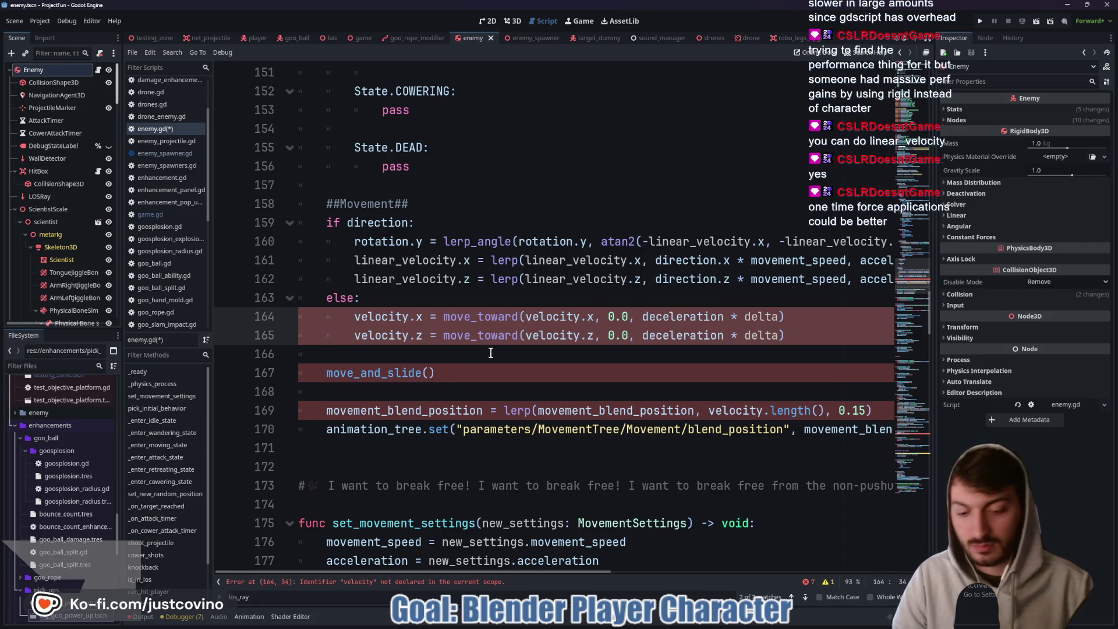
{"action": "type", "text": "linear"}
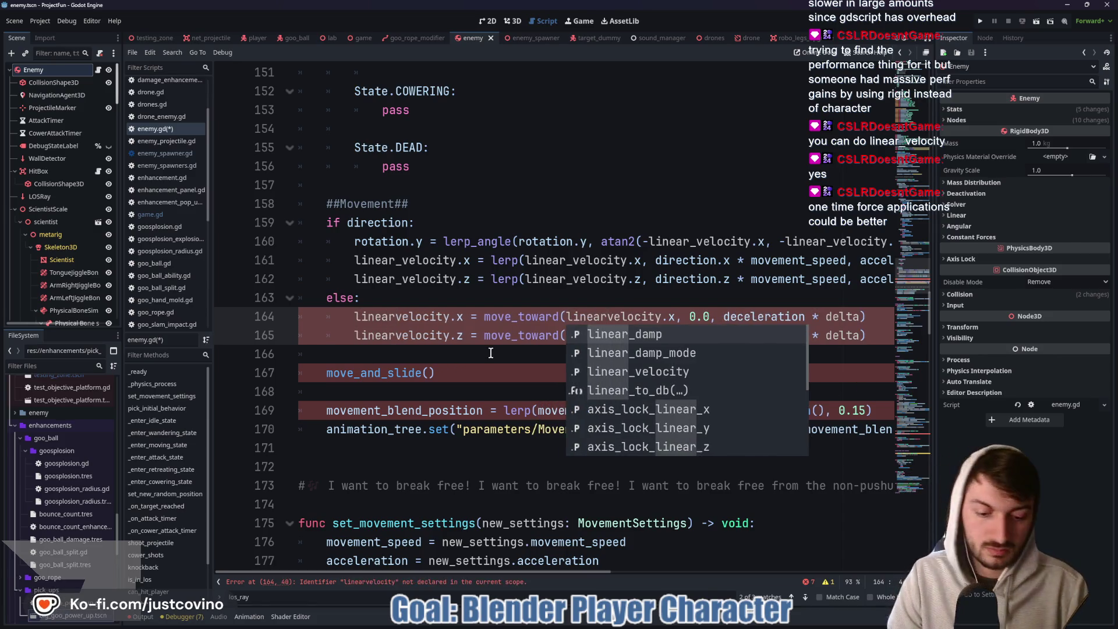
{"action": "type", "text": "_"}
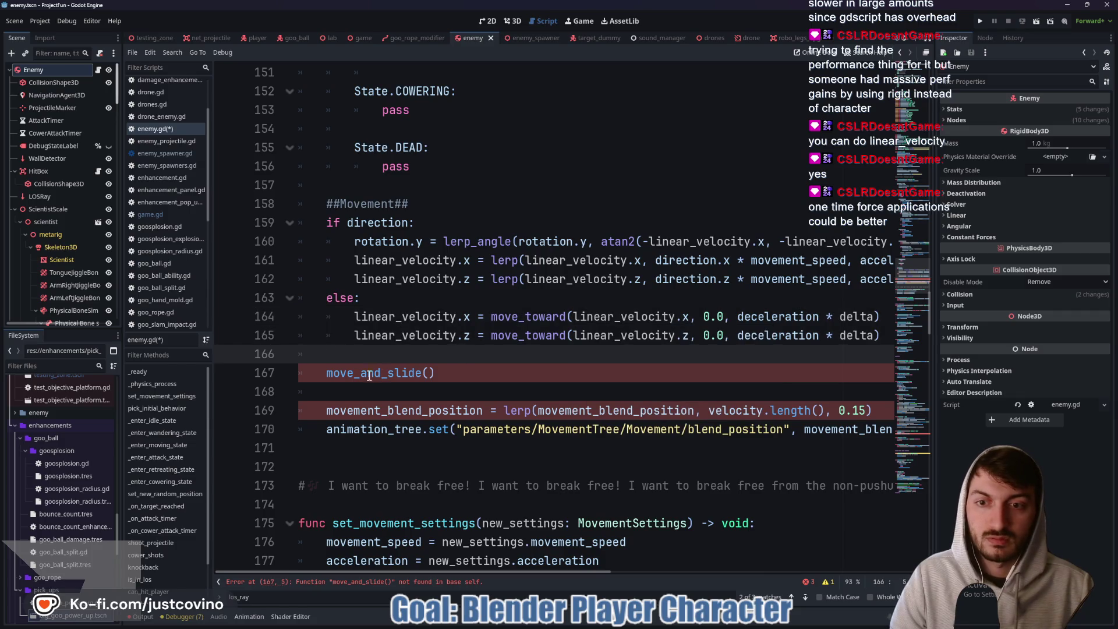
{"action": "left_click", "coordinate": [362, 373]}
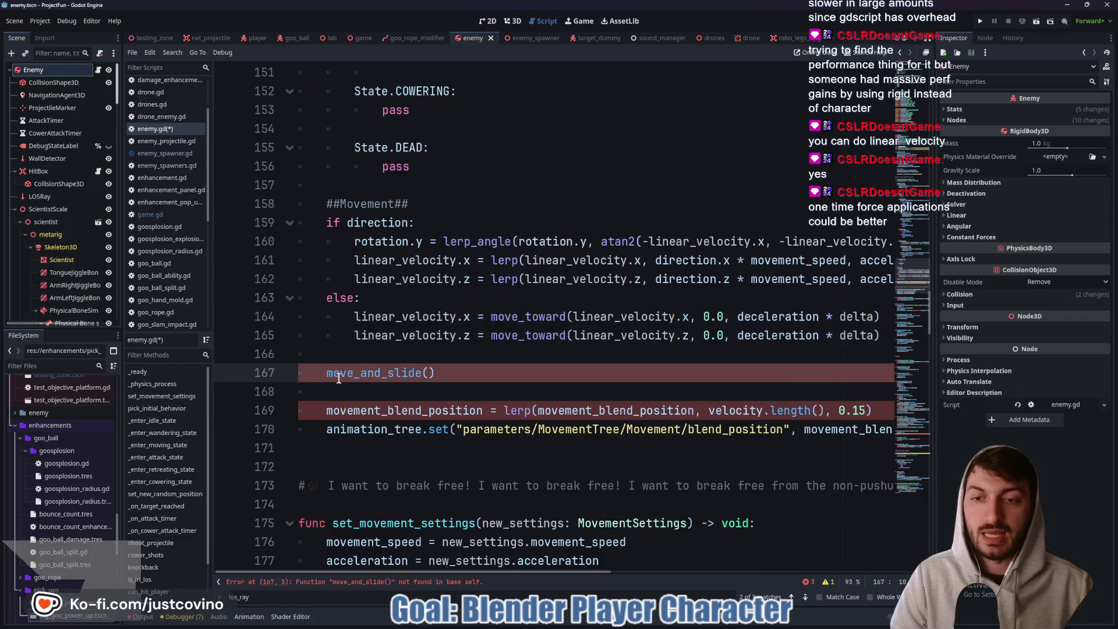
{"action": "type", "text": "#"}
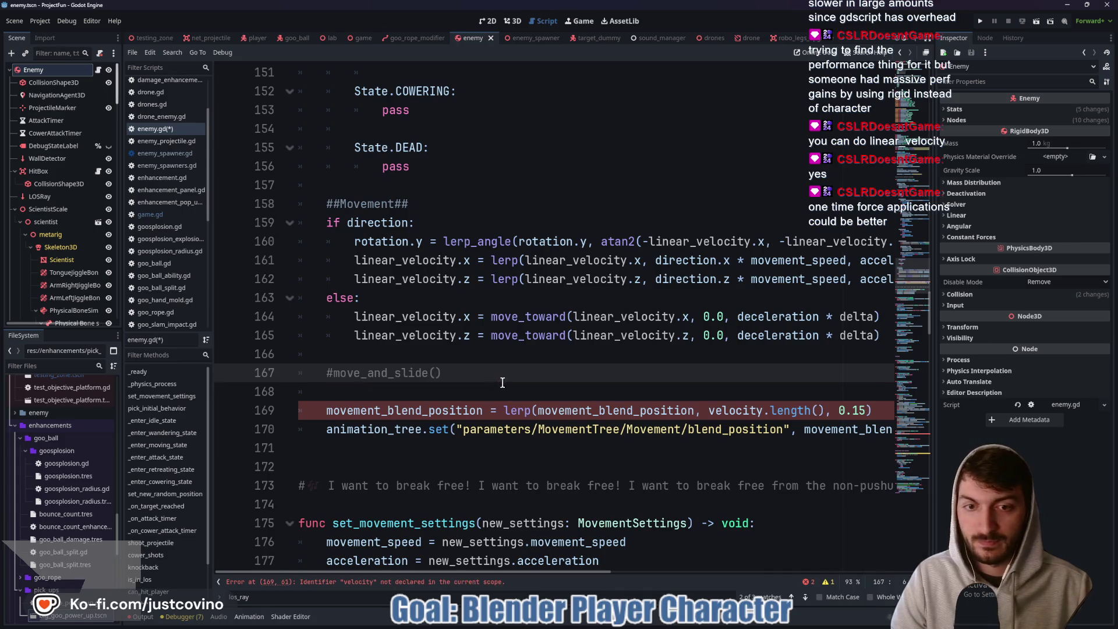
{"action": "left_click", "coordinate": [710, 408]}
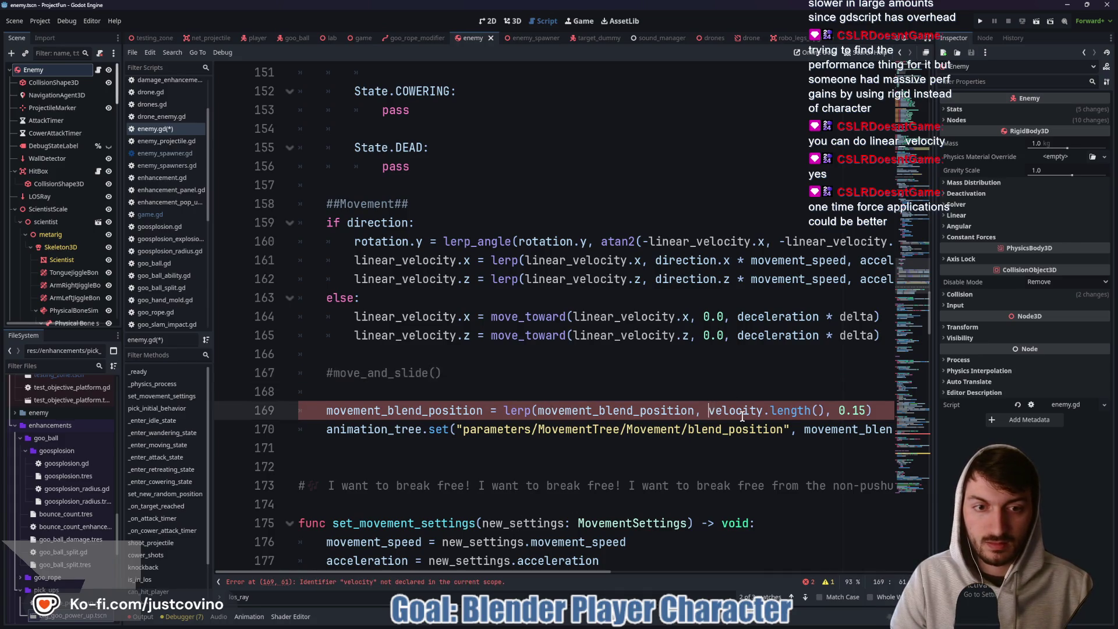
{"action": "type", "text": "linear_"}
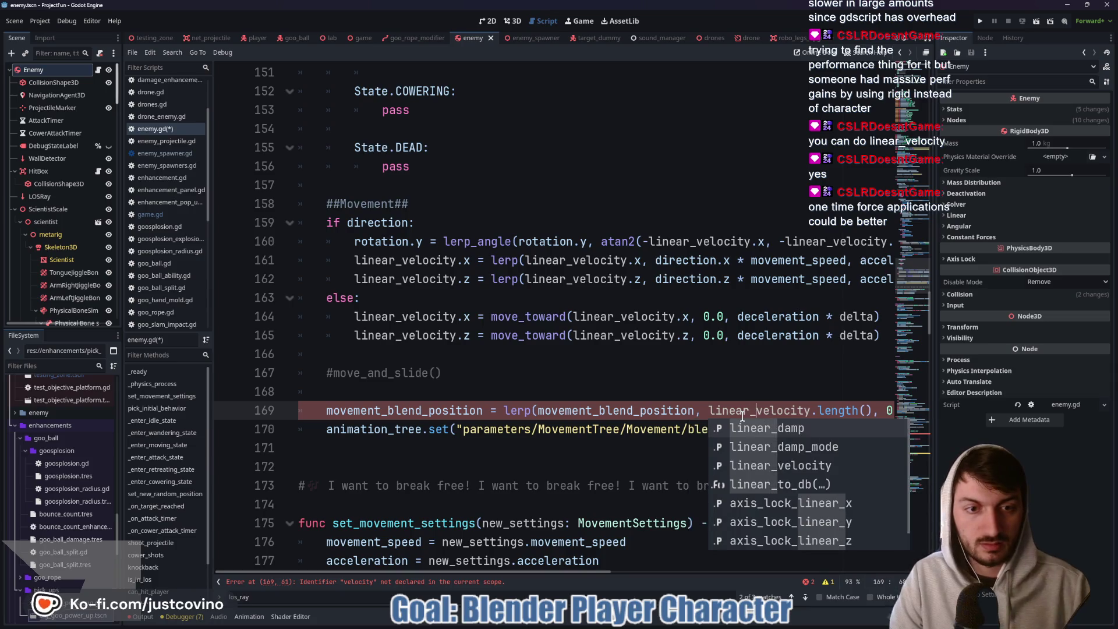
{"action": "left_click", "coordinate": [630, 398]}
{"action": "scroll", "coordinate": [606, 408], "scroll_direction": "down", "scroll_amount": 11}
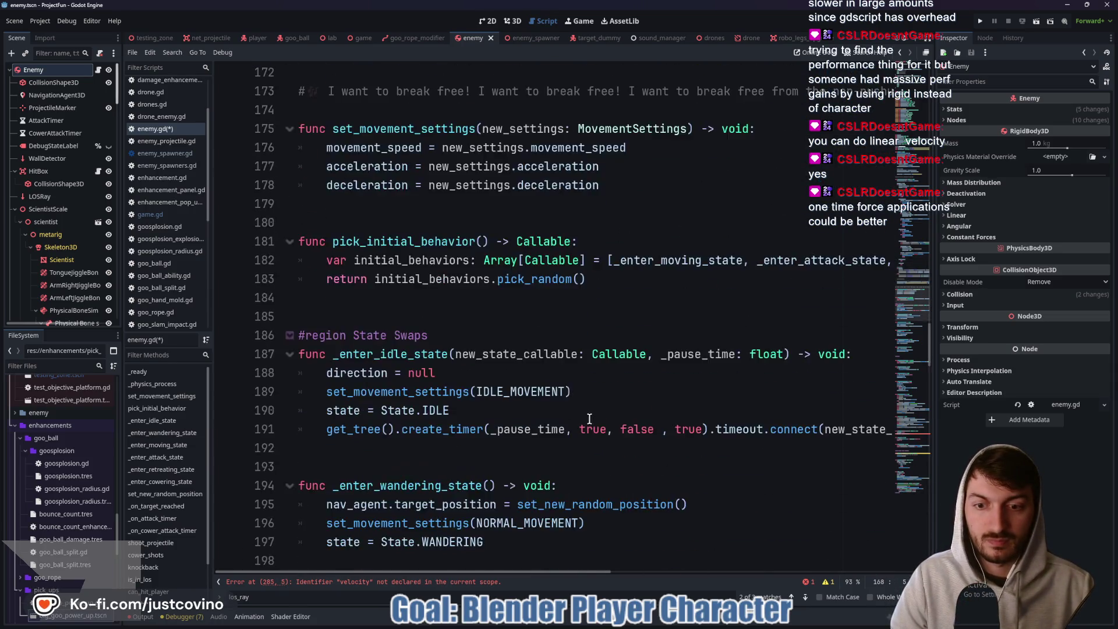
Change velocity to linear_velocity on line 285 in the knockback function.
{"action": "scroll", "coordinate": [589, 418], "scroll_direction": "up", "scroll_amount": 20}
{"action": "scroll", "coordinate": [592, 423], "scroll_direction": "down", "scroll_amount": 5}
{"action": "scroll", "coordinate": [592, 423], "scroll_direction": "down", "scroll_amount": 20}
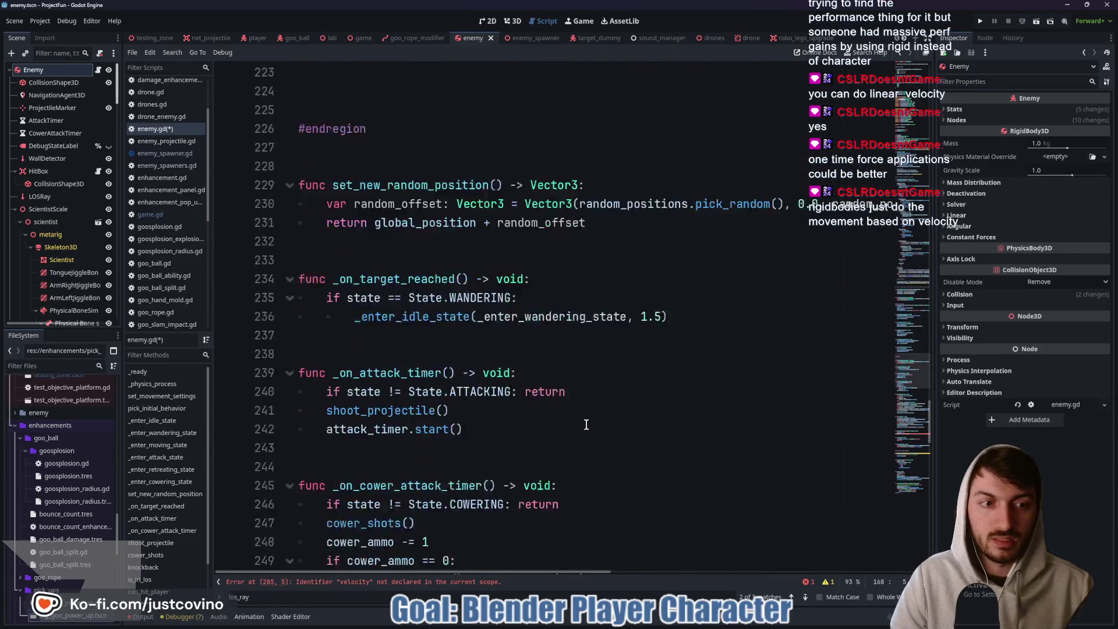
{"action": "scroll", "coordinate": [584, 426], "scroll_direction": "down", "scroll_amount": 6}
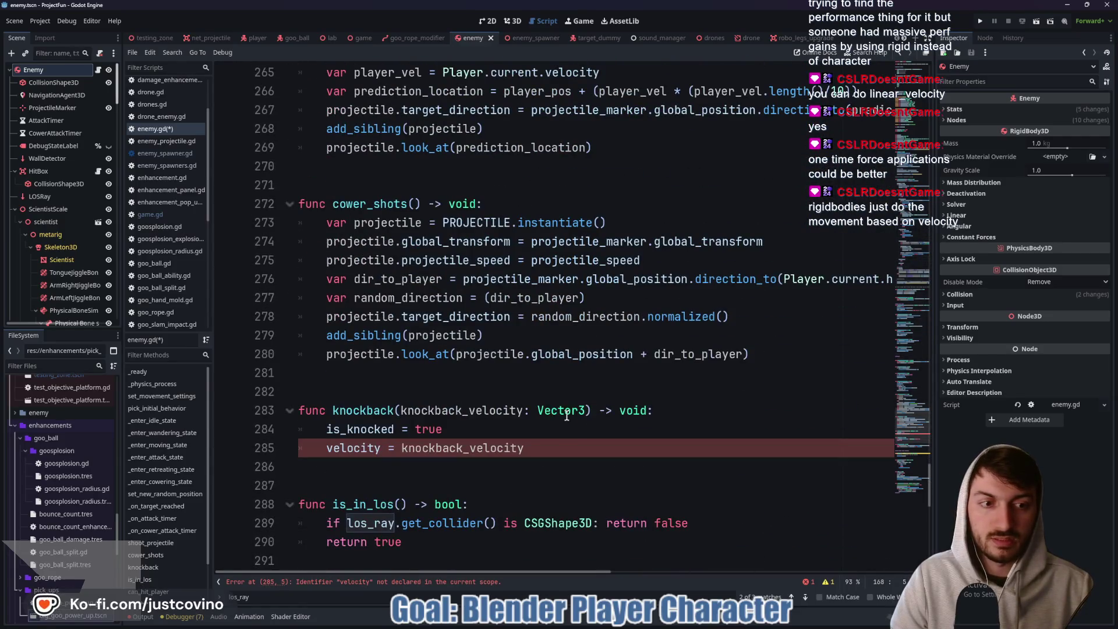
{"action": "left_click", "coordinate": [399, 450]}
{"action": "key", "text": "Home"}
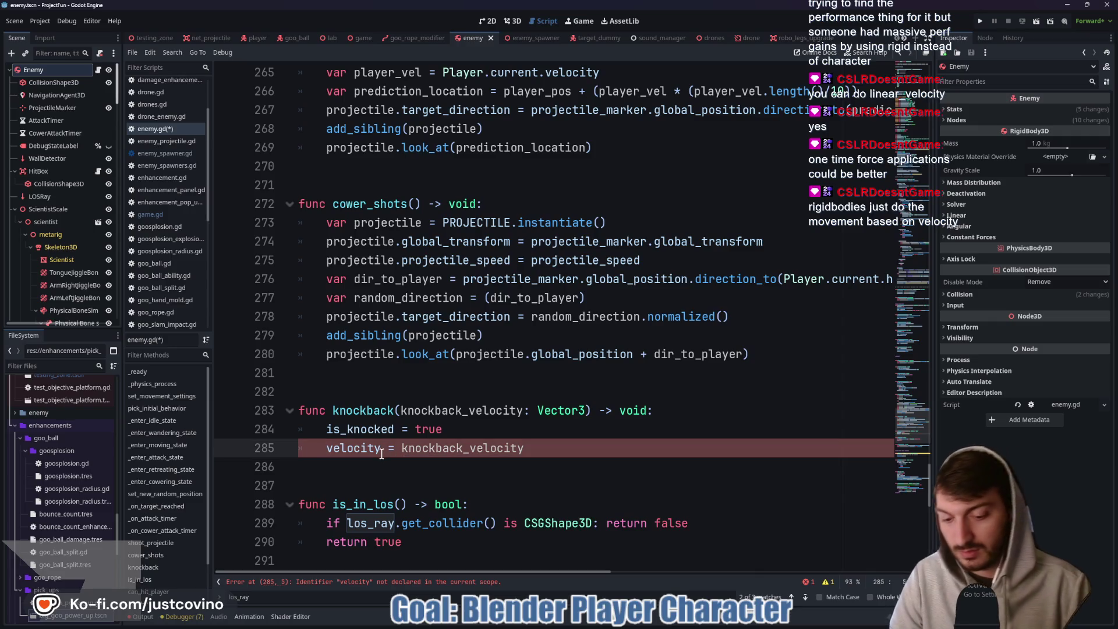
{"action": "type", "text": "linear_"}
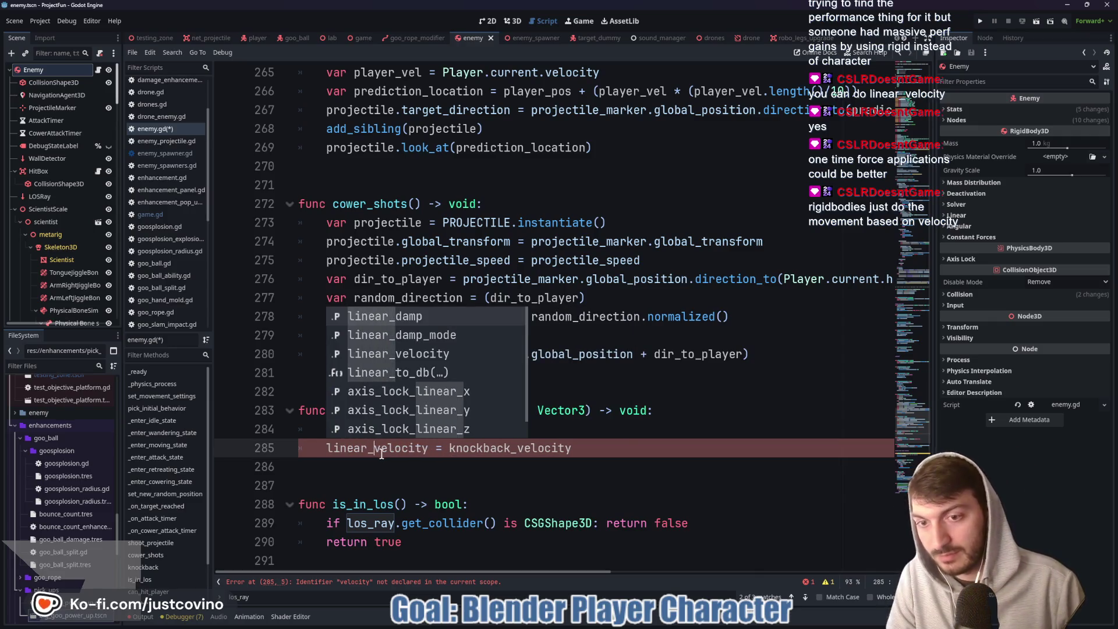
{"action": "left_click", "coordinate": [583, 448]}
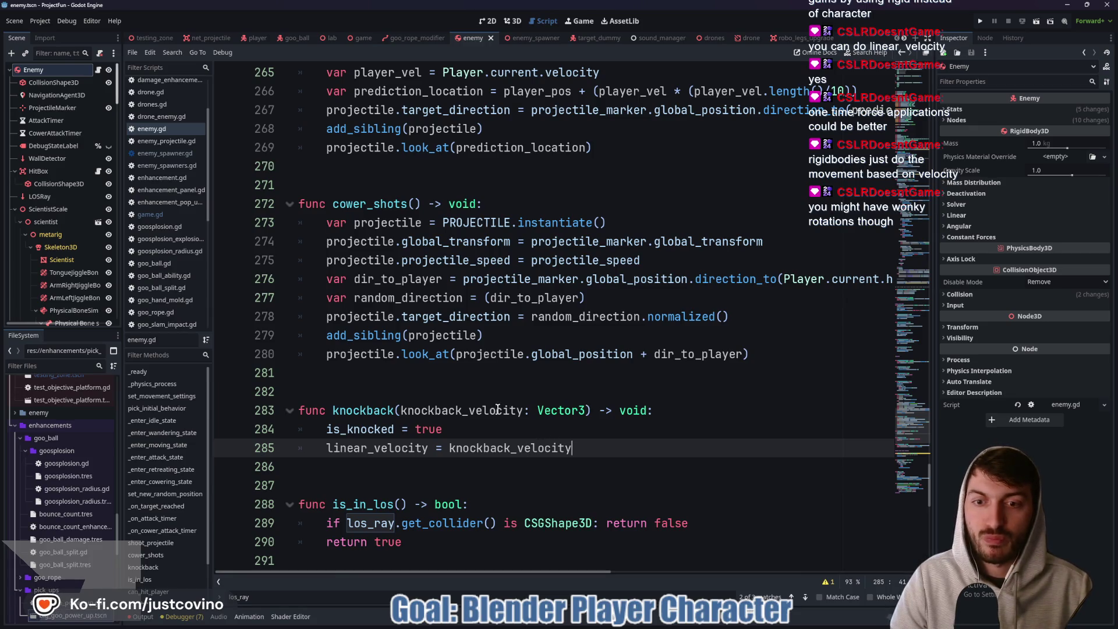
{"action": "scroll", "coordinate": [498, 408], "scroll_direction": "down", "scroll_amount": 8}
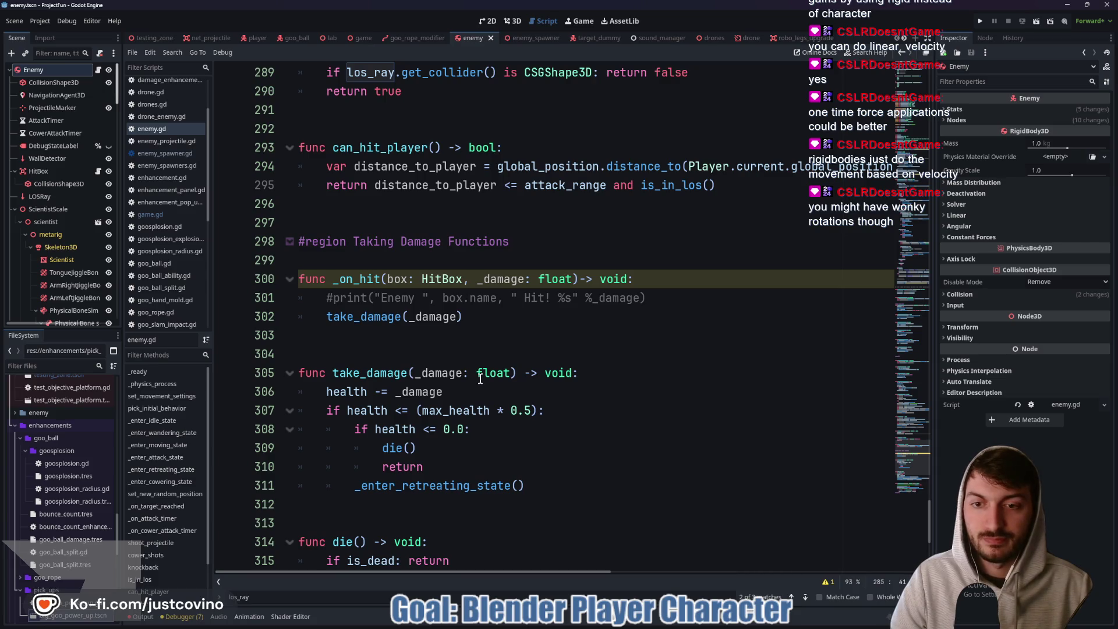
{"action": "left_click", "coordinate": [358, 38]}
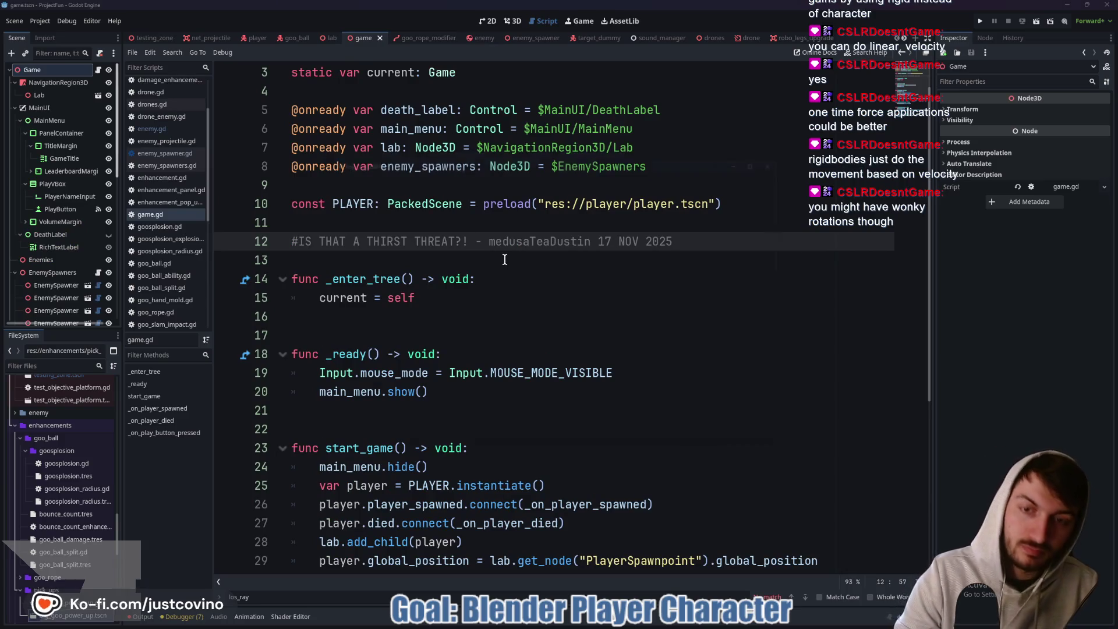
Run the project with F5, maximize the game window and click Play.
{"action": "key", "text": "F5"}
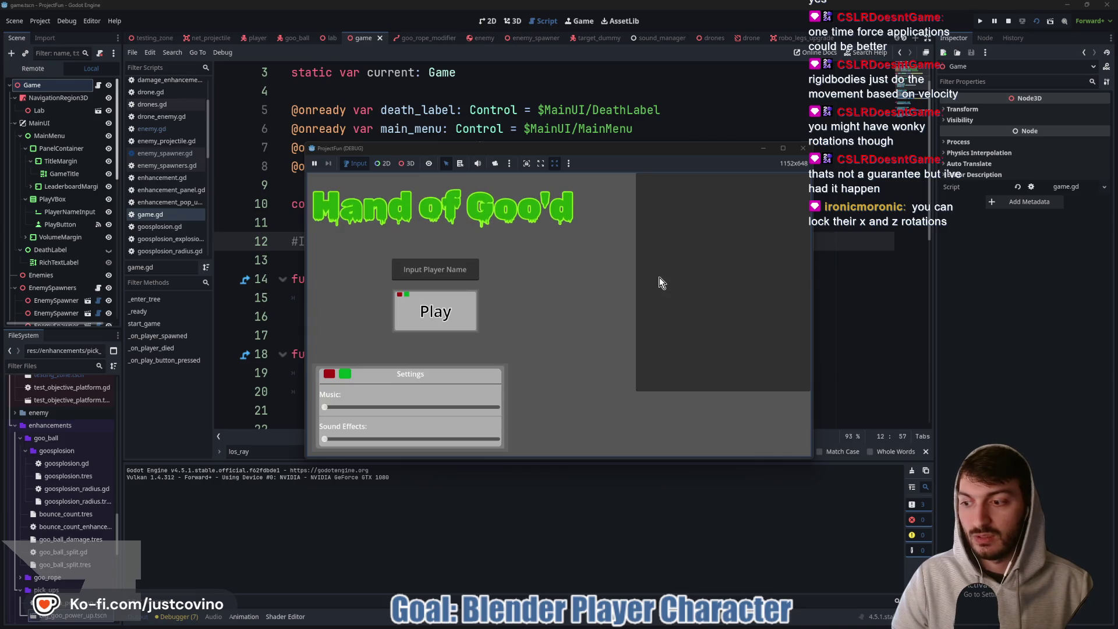
{"action": "left_click", "coordinate": [783, 148]}
{"action": "left_click", "coordinate": [367, 313]}
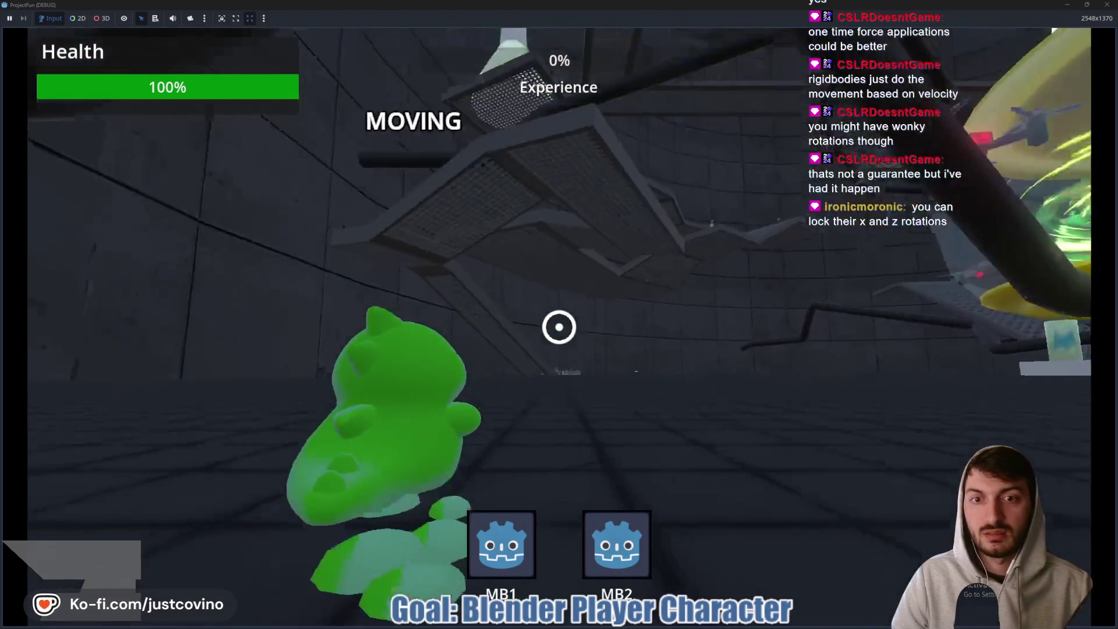
Swing through the lab briefly, stop the game with F8, and return to enemy.gd.
{"action": "left_click", "coordinate": [559, 326]}
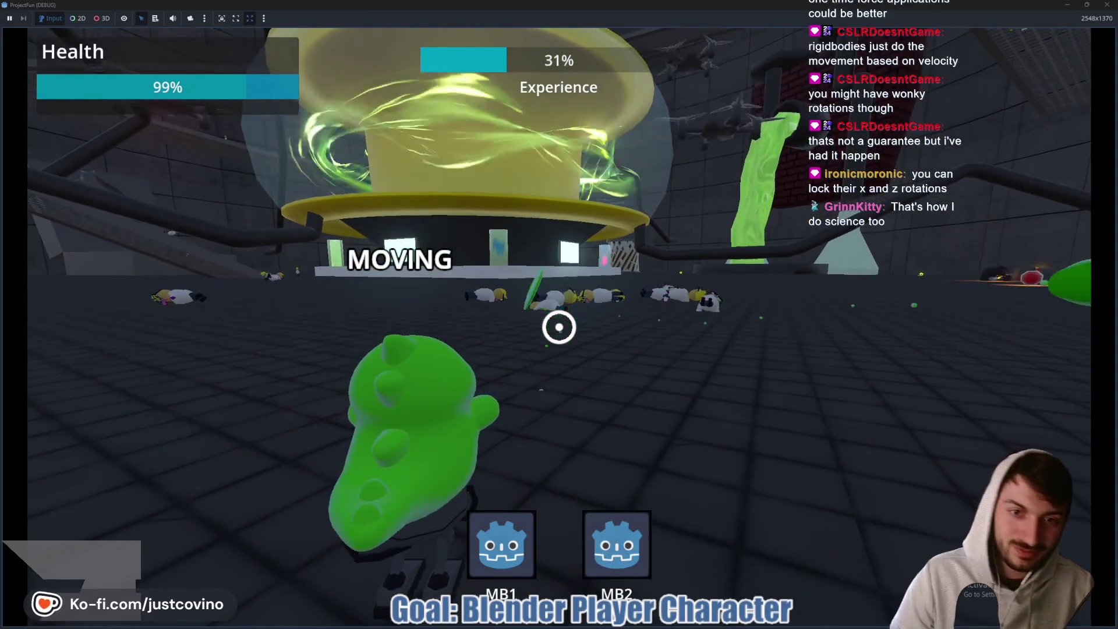
{"action": "key", "text": "F8"}
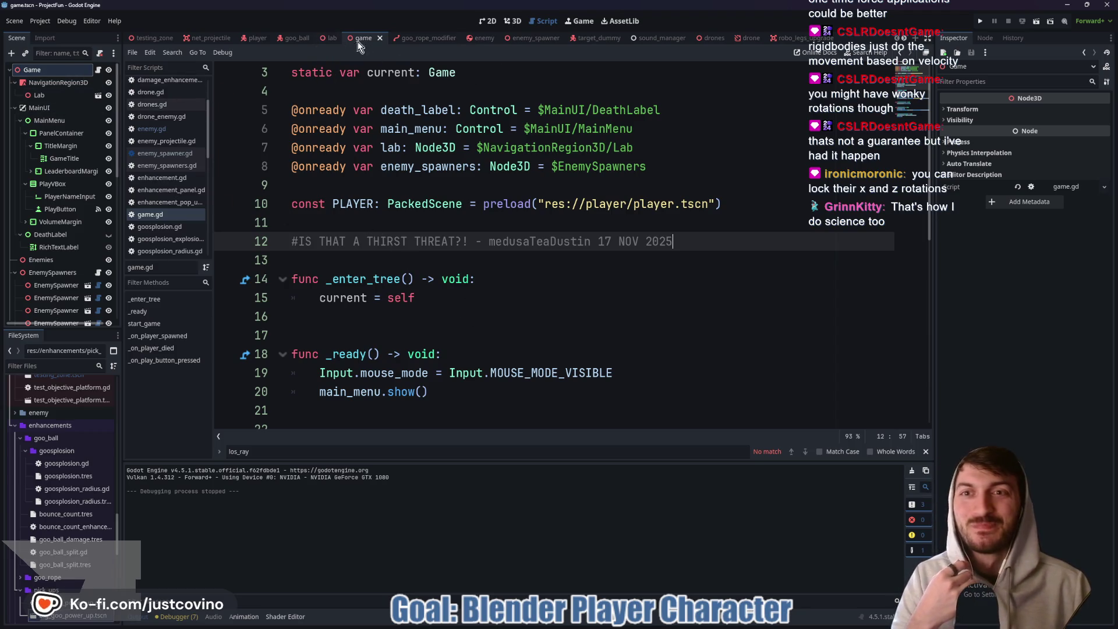
{"action": "left_click", "coordinate": [481, 38]}
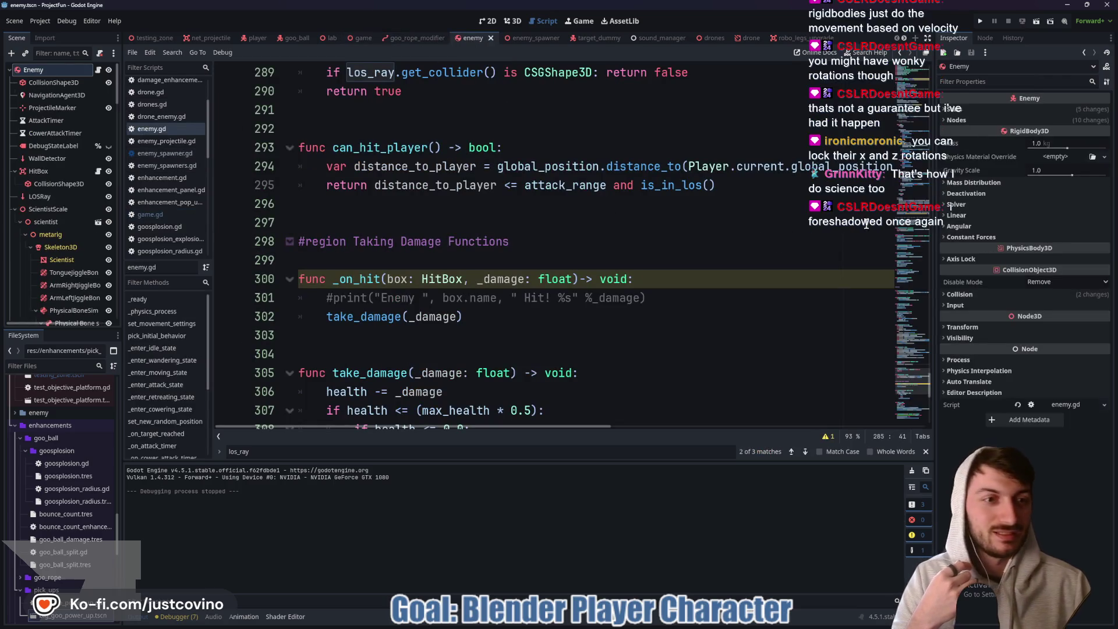
Check the Enemy's Collision, Linear and Angular settings, then expand Axis Lock and lock Angular X.
{"action": "left_click", "coordinate": [959, 294]}
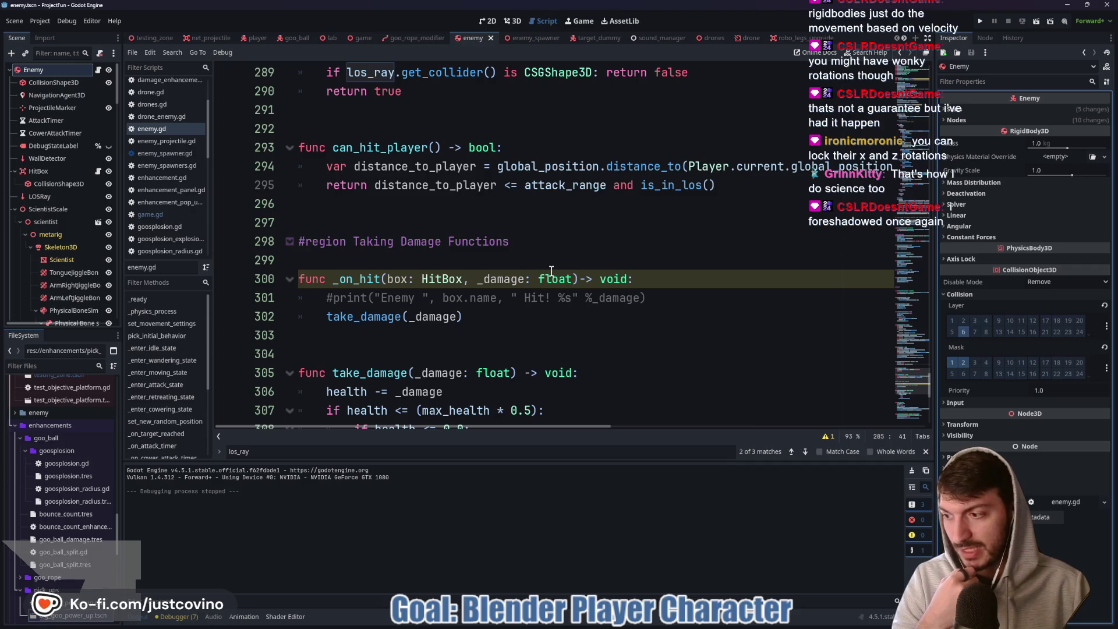
{"action": "scroll", "coordinate": [516, 282], "scroll_direction": "up", "scroll_amount": 18}
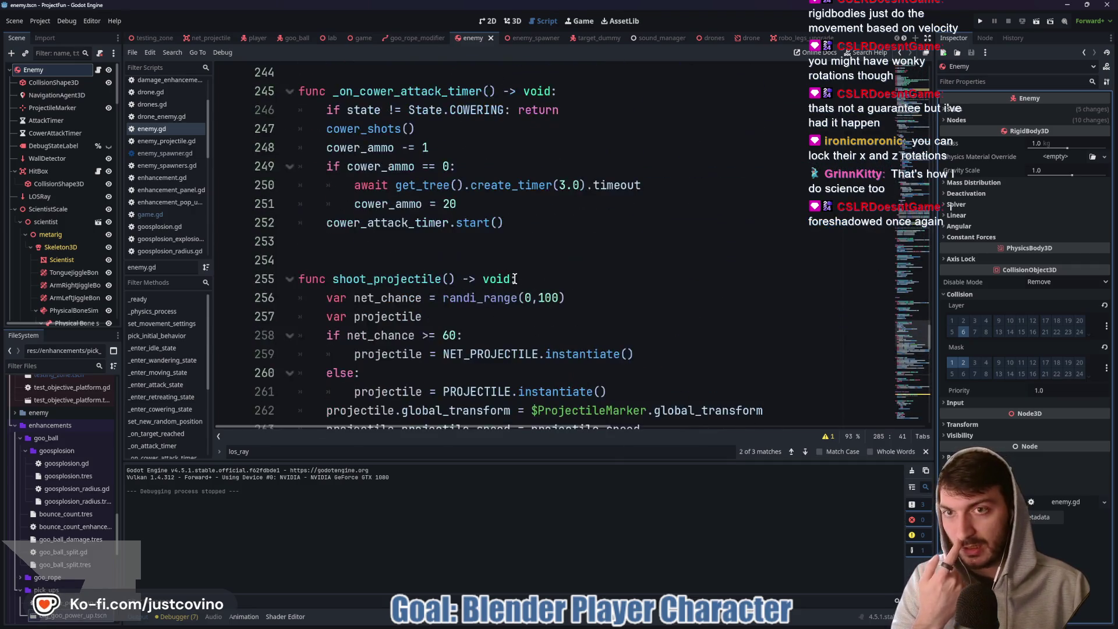
{"action": "scroll", "coordinate": [515, 278], "scroll_direction": "up", "scroll_amount": 6}
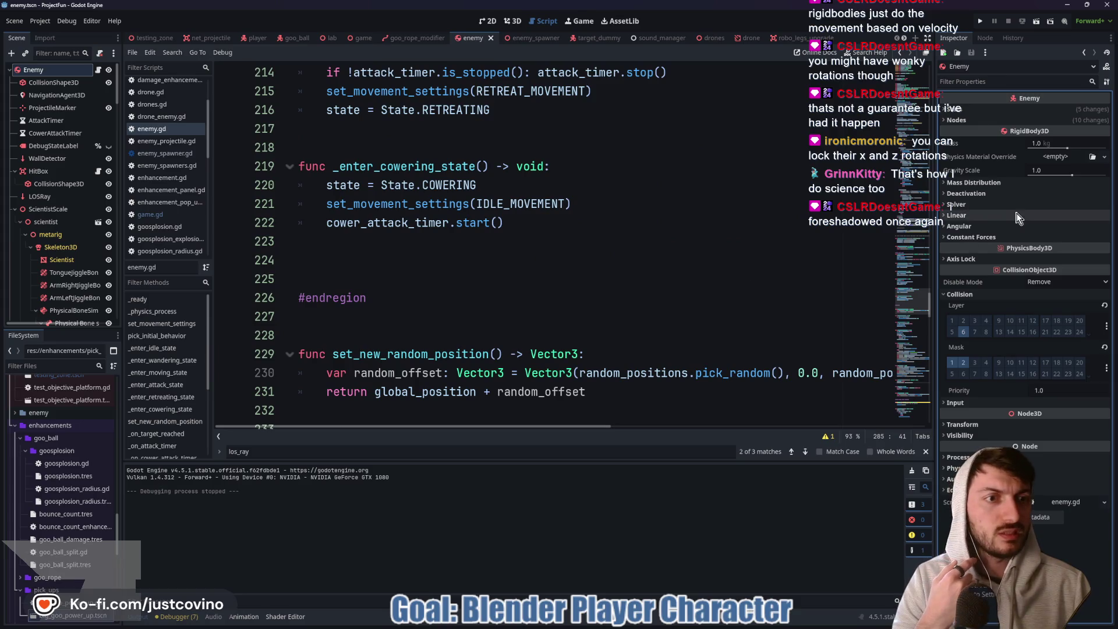
{"action": "left_click", "coordinate": [981, 215]}
{"action": "left_click", "coordinate": [981, 215]}
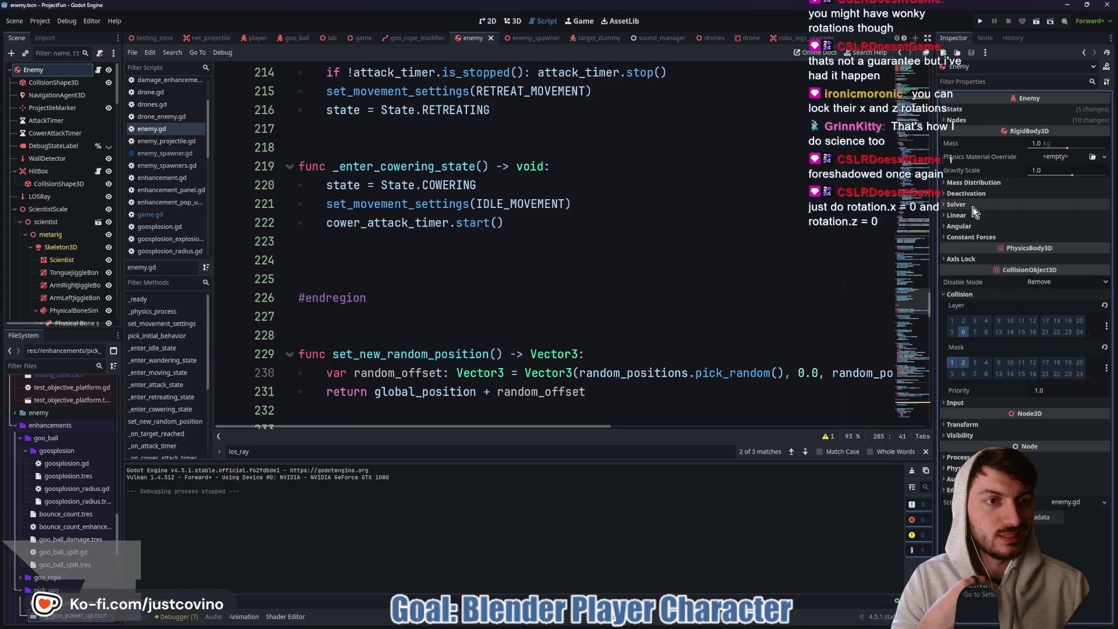
{"action": "left_click", "coordinate": [973, 225]}
{"action": "left_click", "coordinate": [973, 225]}
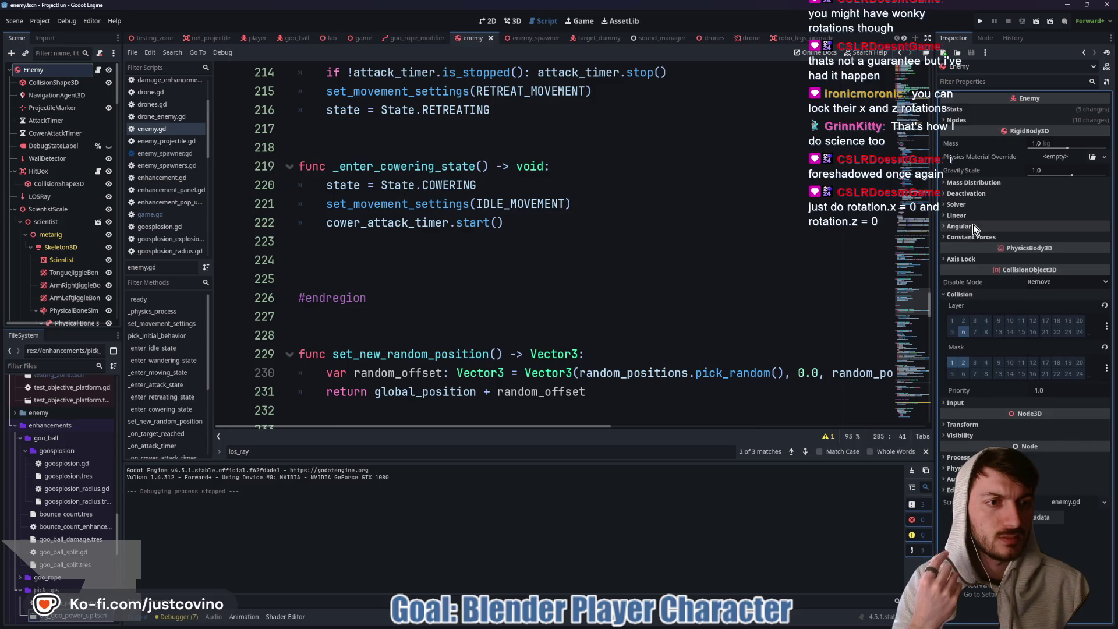
{"action": "left_click", "coordinate": [973, 260]}
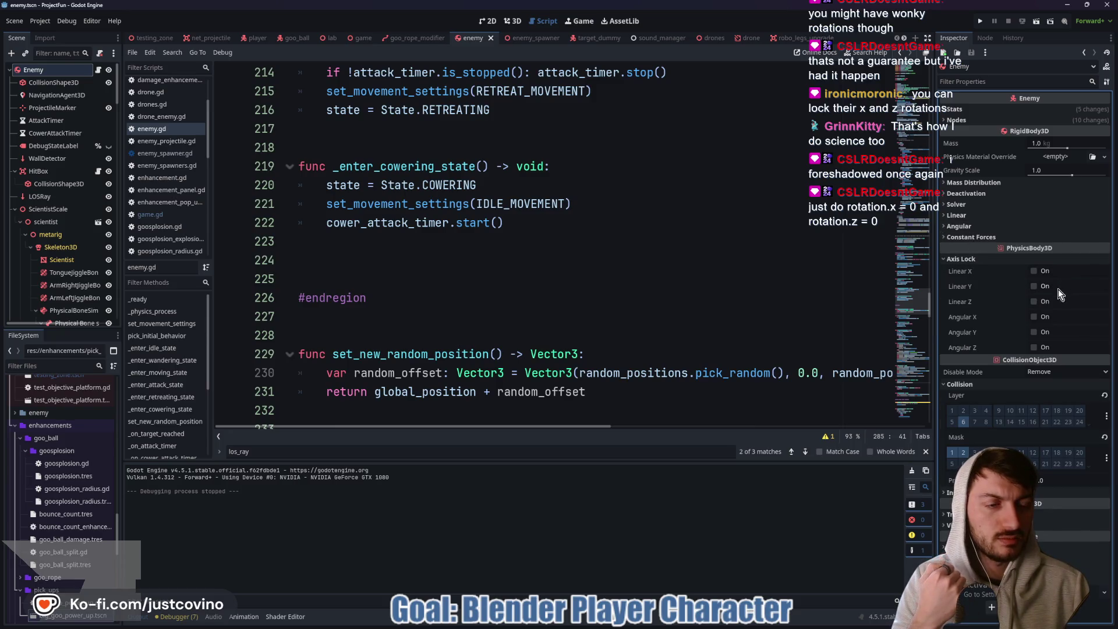
{"action": "left_click", "coordinate": [1034, 317]}
Lock Angular Z as well, save with Ctrl+S, and switch to the game scene tab.
{"action": "left_click", "coordinate": [1034, 348]}
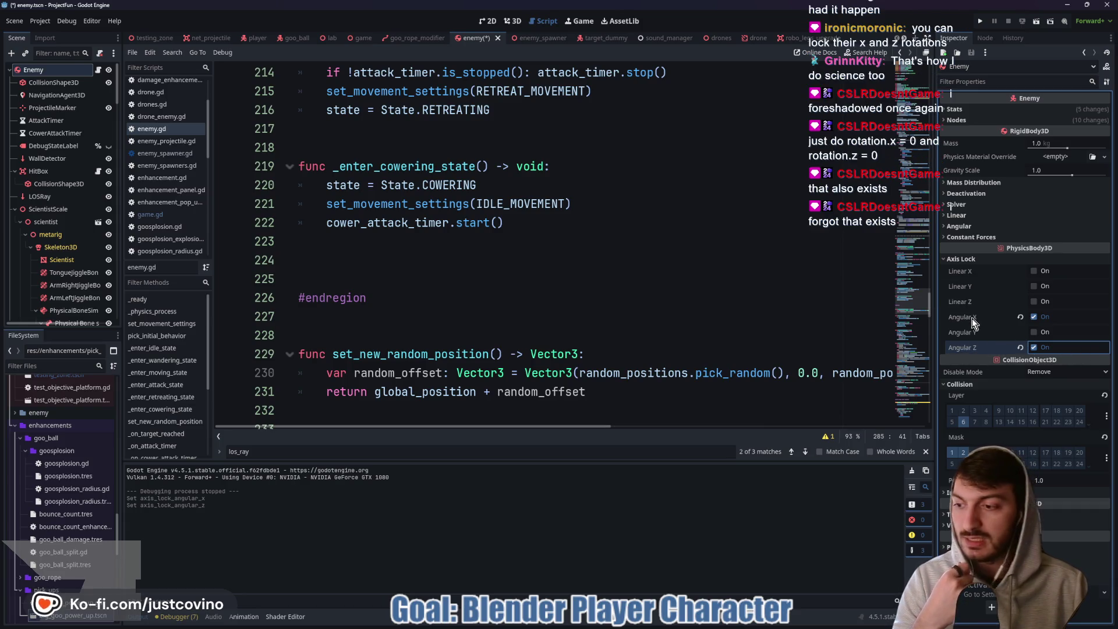
{"action": "left_click", "coordinate": [573, 306]}
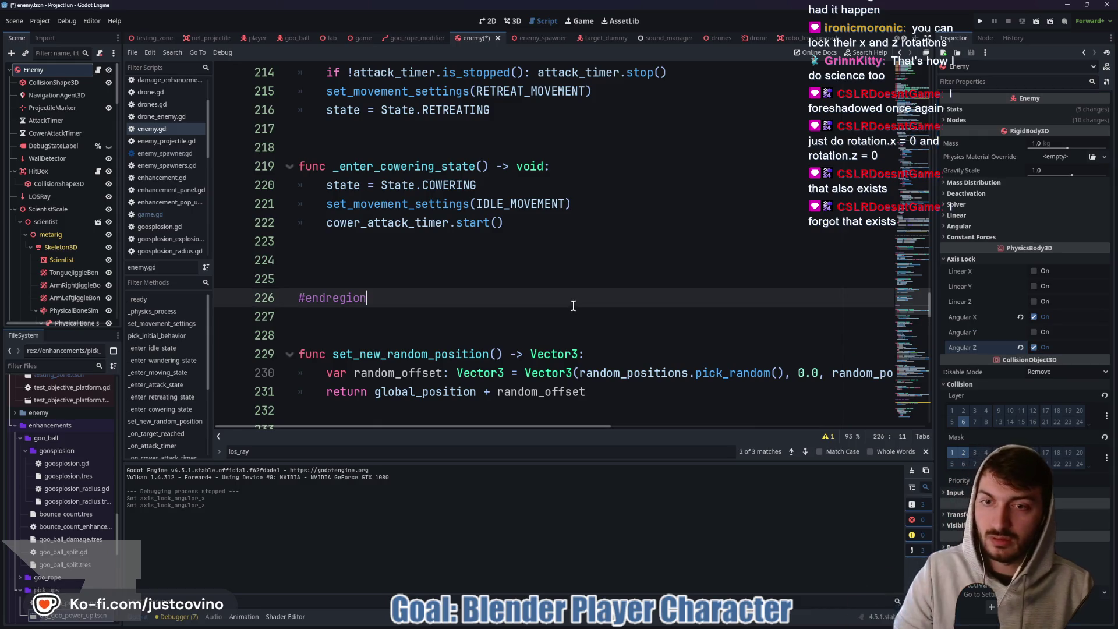
{"action": "key", "text": "ctrl+s"}
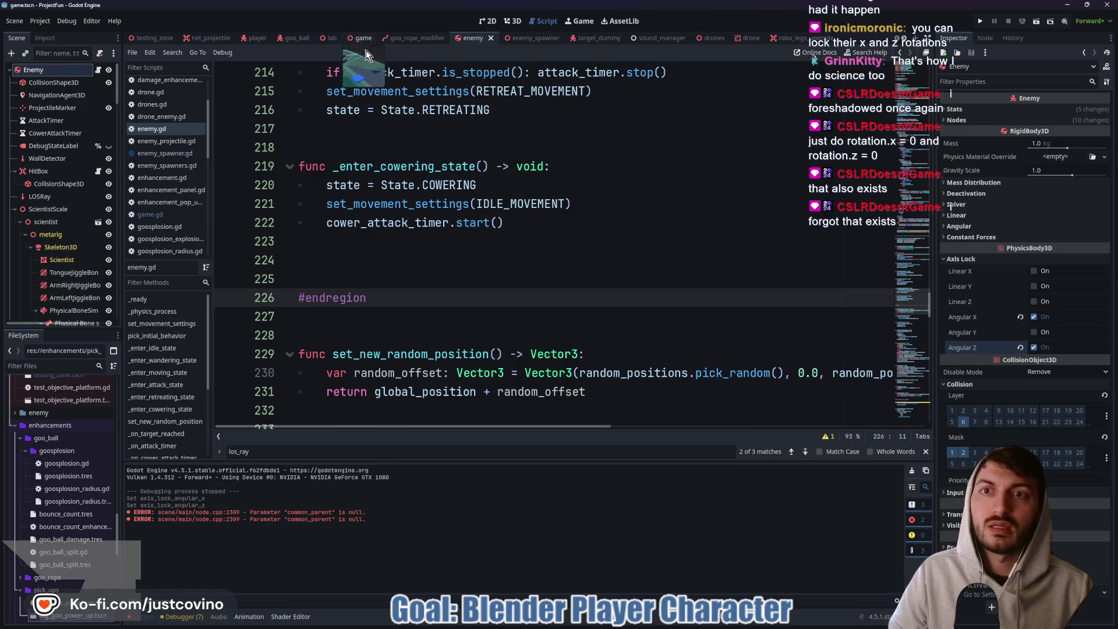
{"action": "left_click", "coordinate": [364, 39]}
Run the game, start a round and grapple-swing across the lab into the arena.
{"action": "key", "text": "F5"}
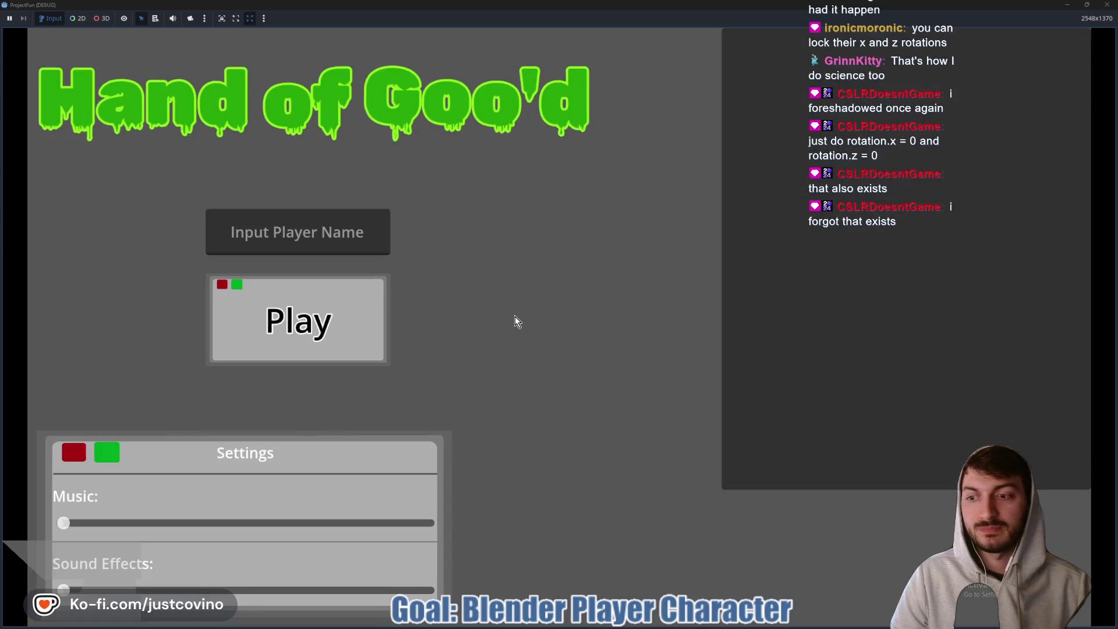
{"action": "left_click", "coordinate": [297, 319]}
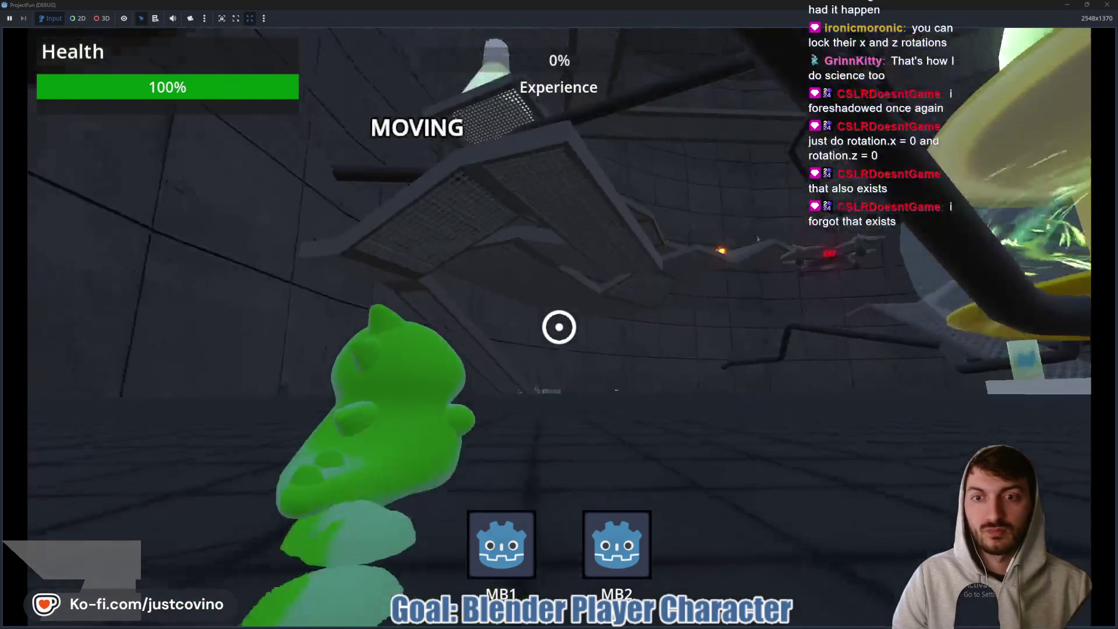
{"action": "left_click", "coordinate": [559, 327]}
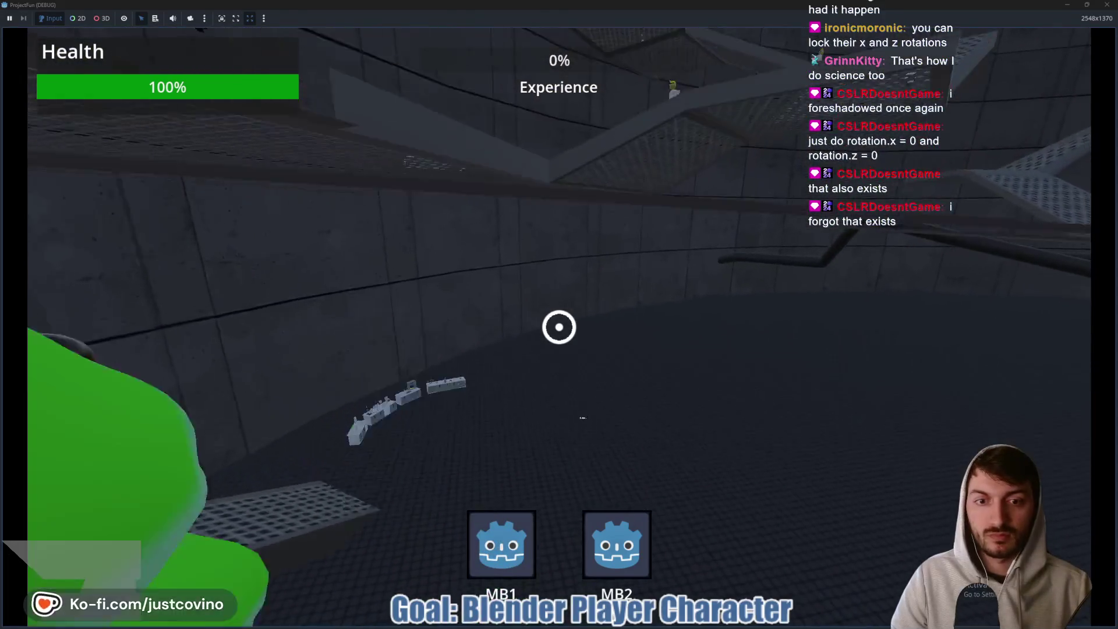
{"action": "left_click", "coordinate": [559, 327]}
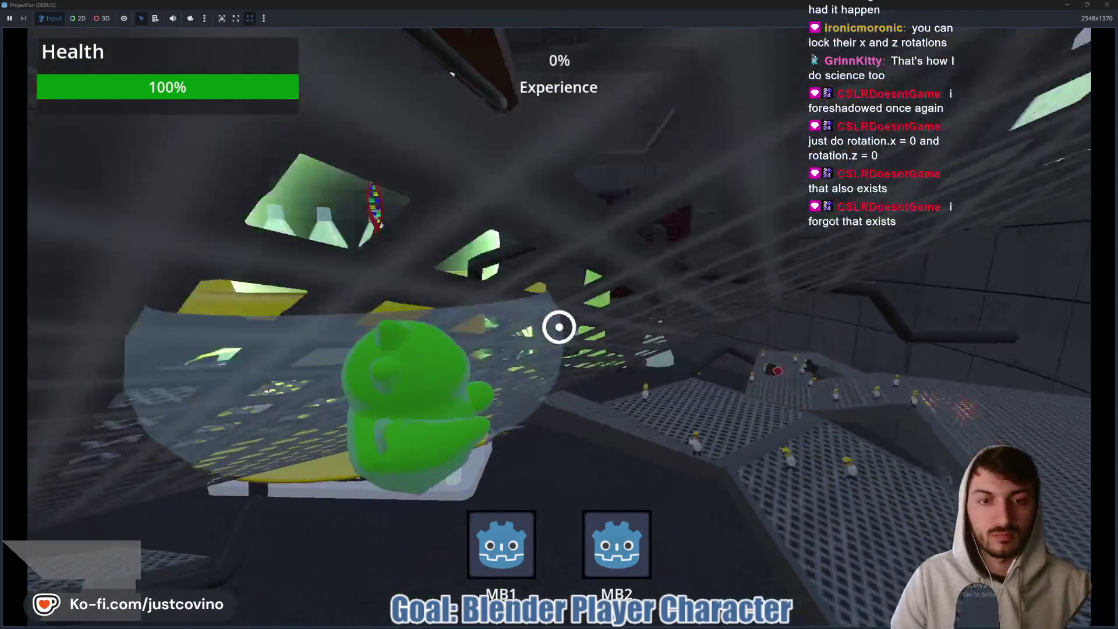
{"action": "left_click", "coordinate": [559, 327]}
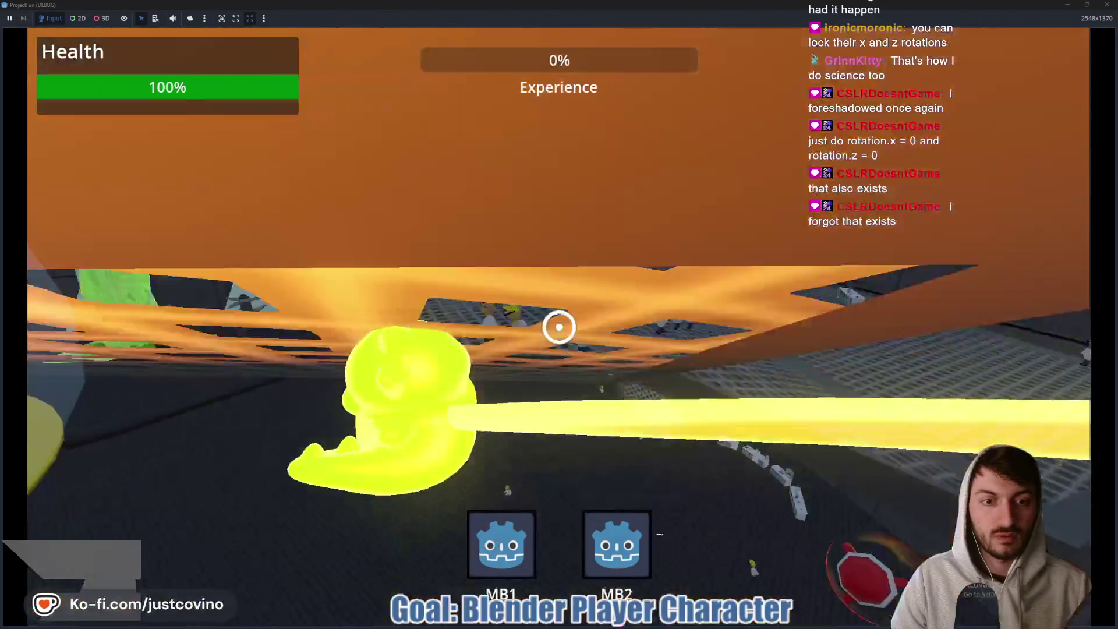
{"action": "left_click", "coordinate": [559, 326]}
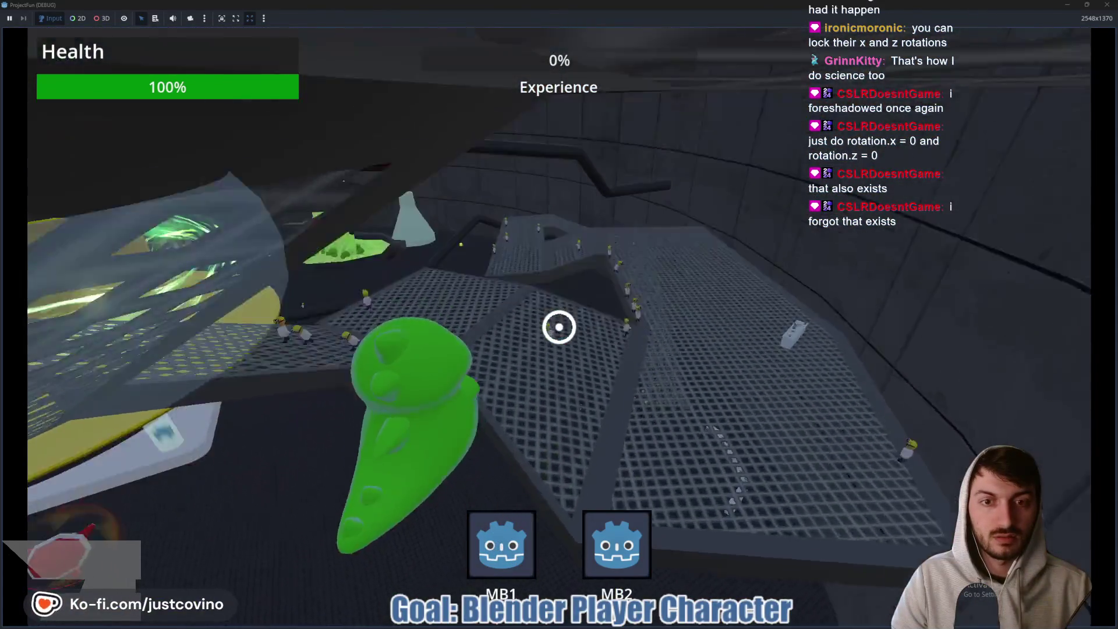
{"action": "left_click", "coordinate": [559, 327]}
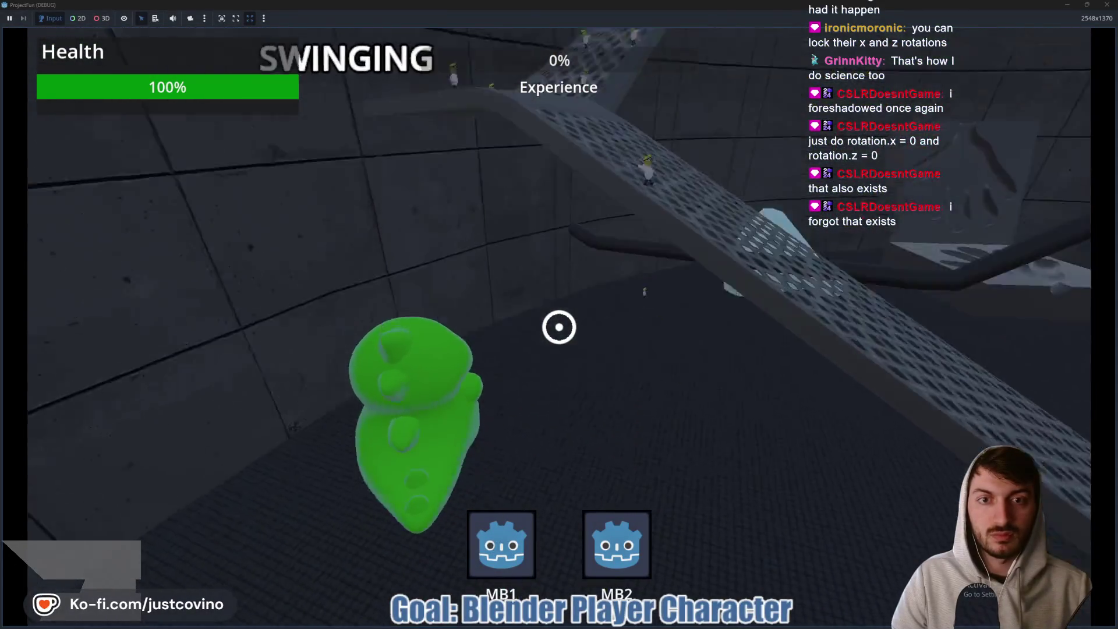
{"action": "left_click", "coordinate": [559, 326]}
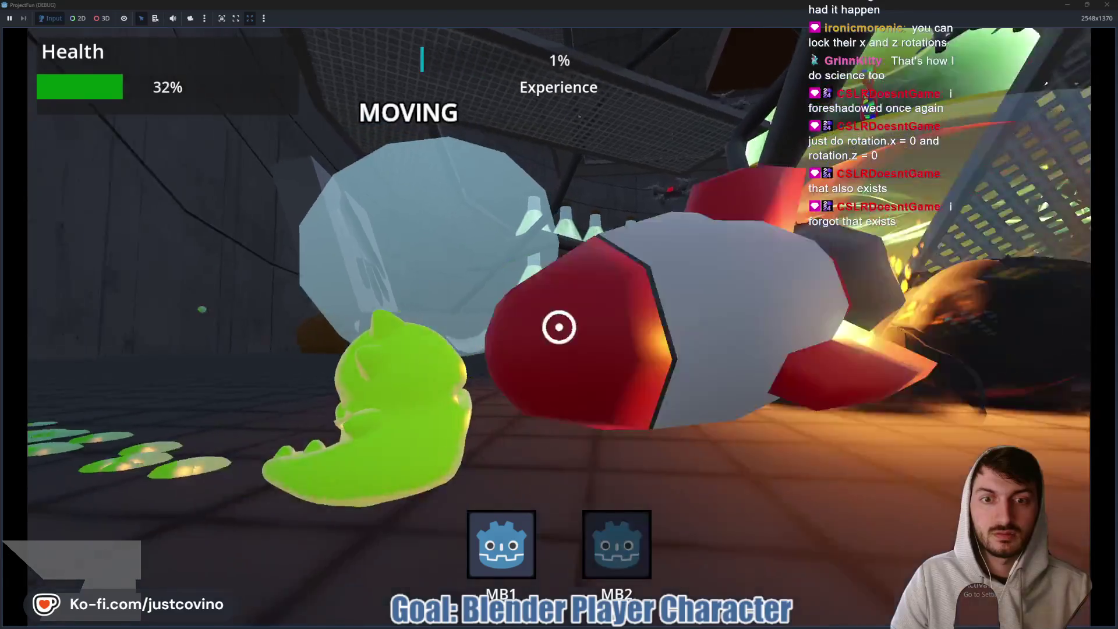
{"action": "left_click", "coordinate": [559, 327]}
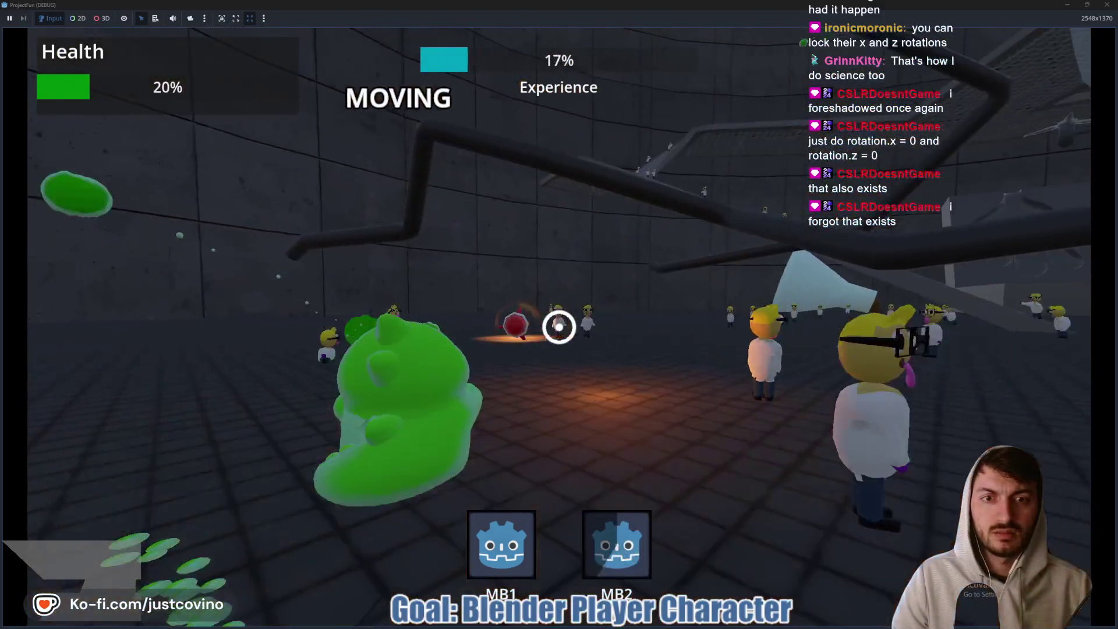
Shoot the scientists for experience, take the Goo Slam Size upgrade, slam, then stop the game.
{"action": "left_click", "coordinate": [559, 326]}
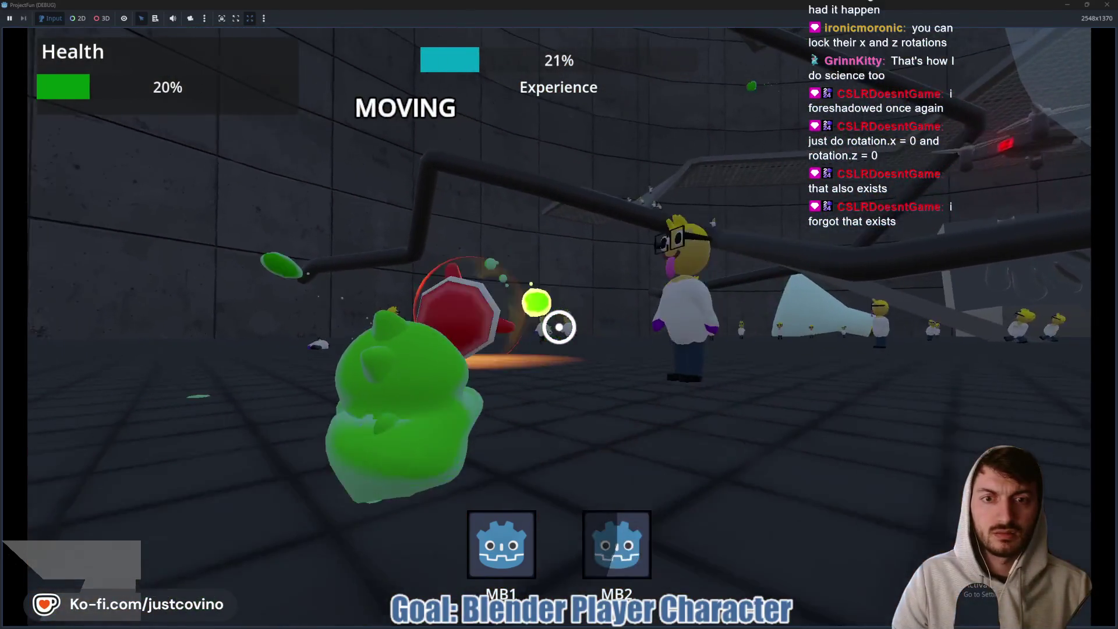
{"action": "left_click", "coordinate": [559, 327]}
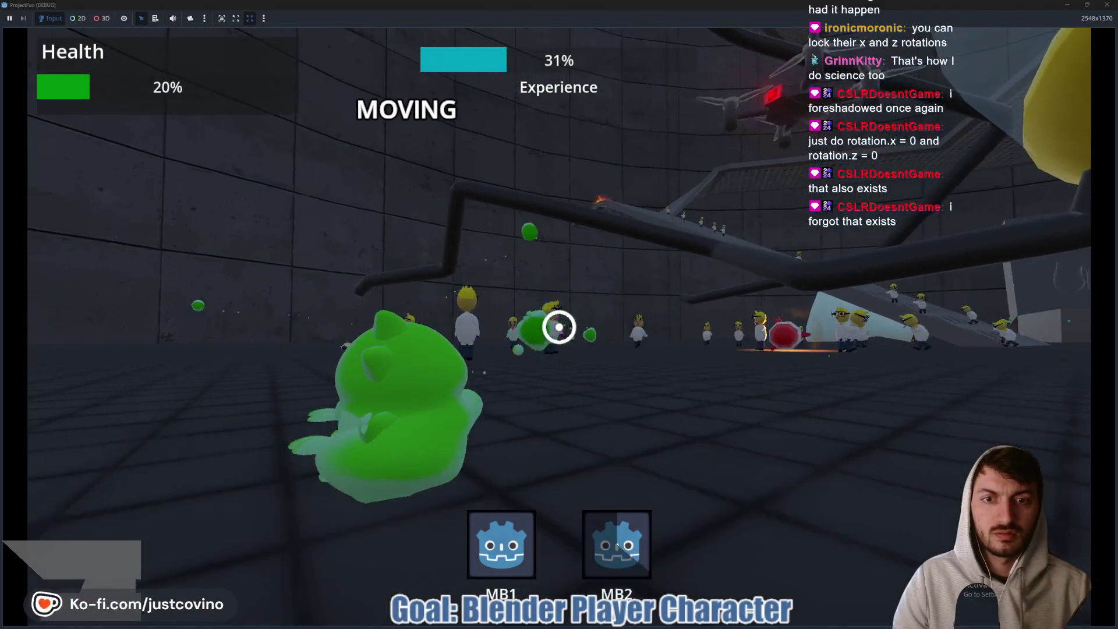
{"action": "left_click", "coordinate": [559, 326]}
{"action": "left_click", "coordinate": [559, 327]}
{"action": "left_click", "coordinate": [560, 327]}
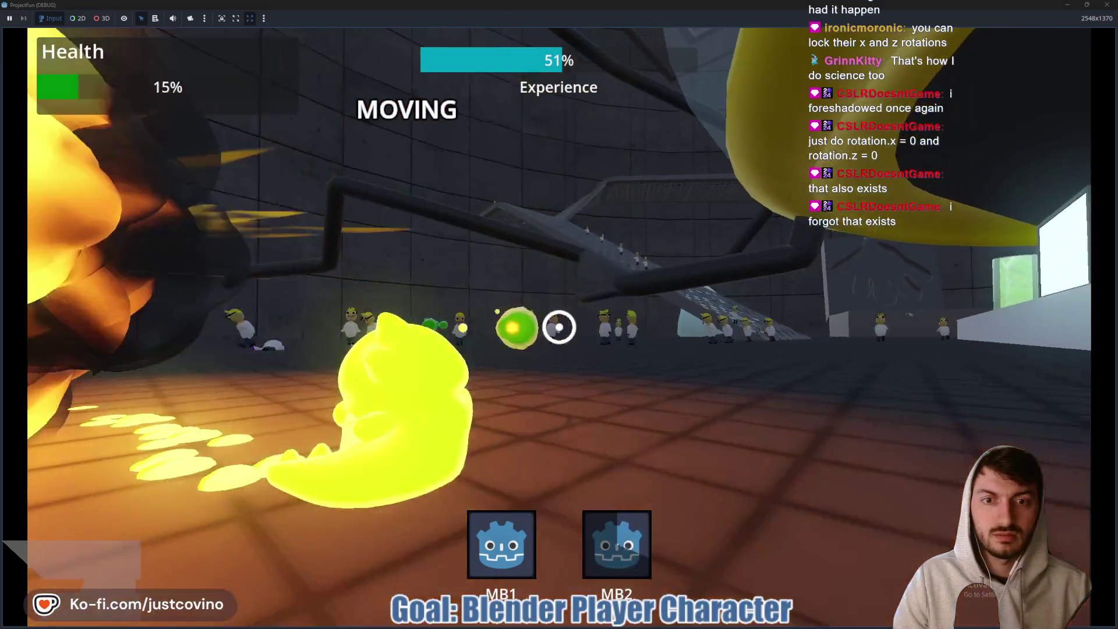
{"action": "left_click", "coordinate": [560, 327]}
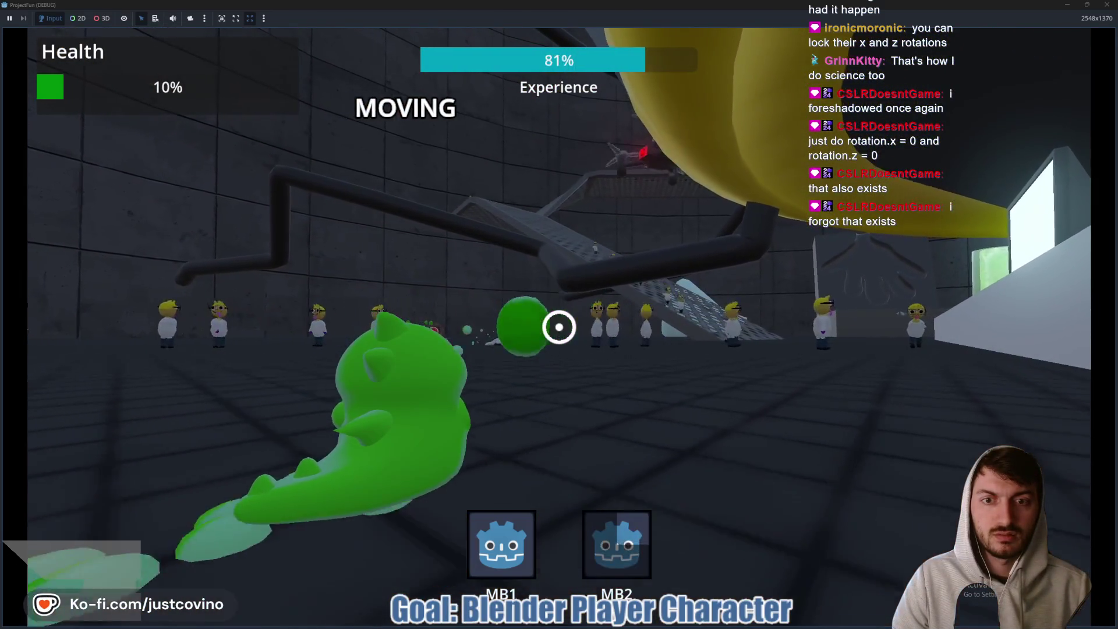
{"action": "left_click", "coordinate": [559, 326]}
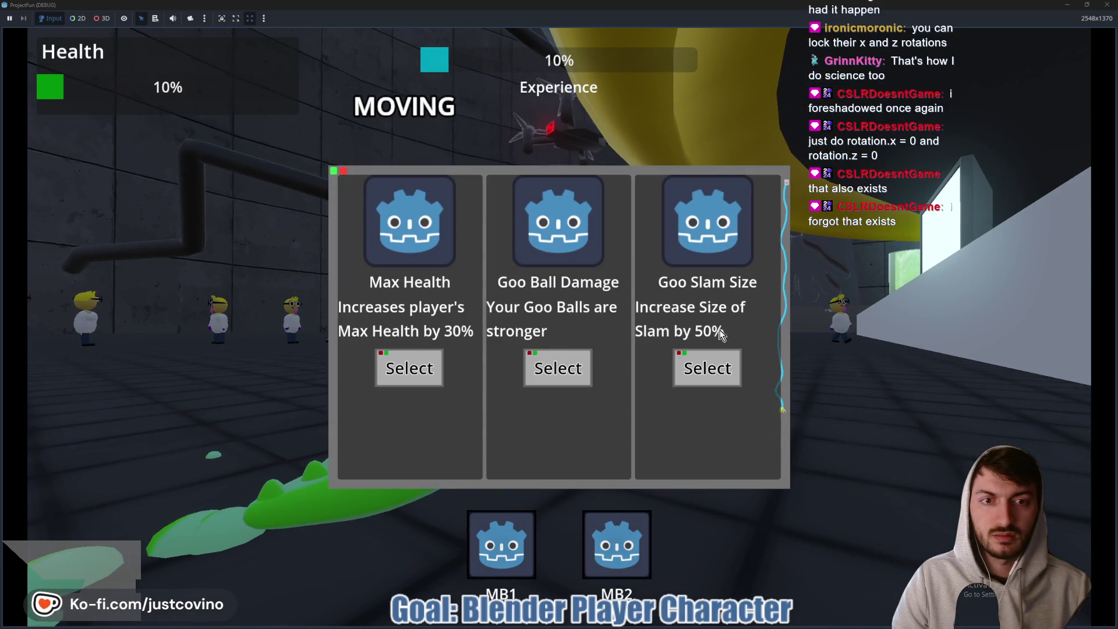
{"action": "left_click", "coordinate": [708, 375]}
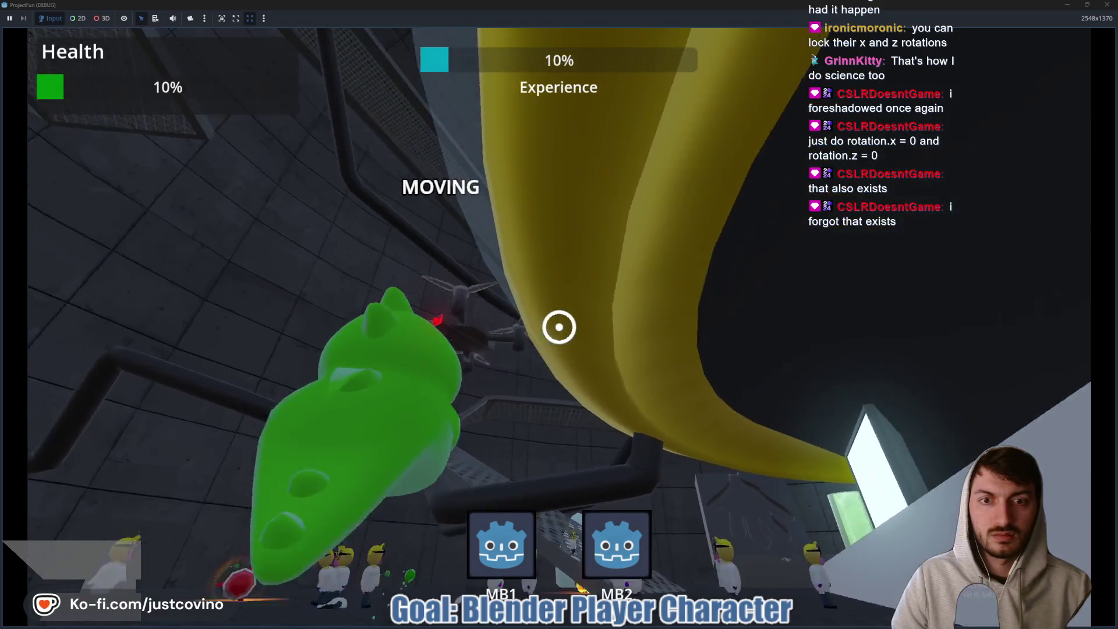
{"action": "key", "text": "ctrl"}
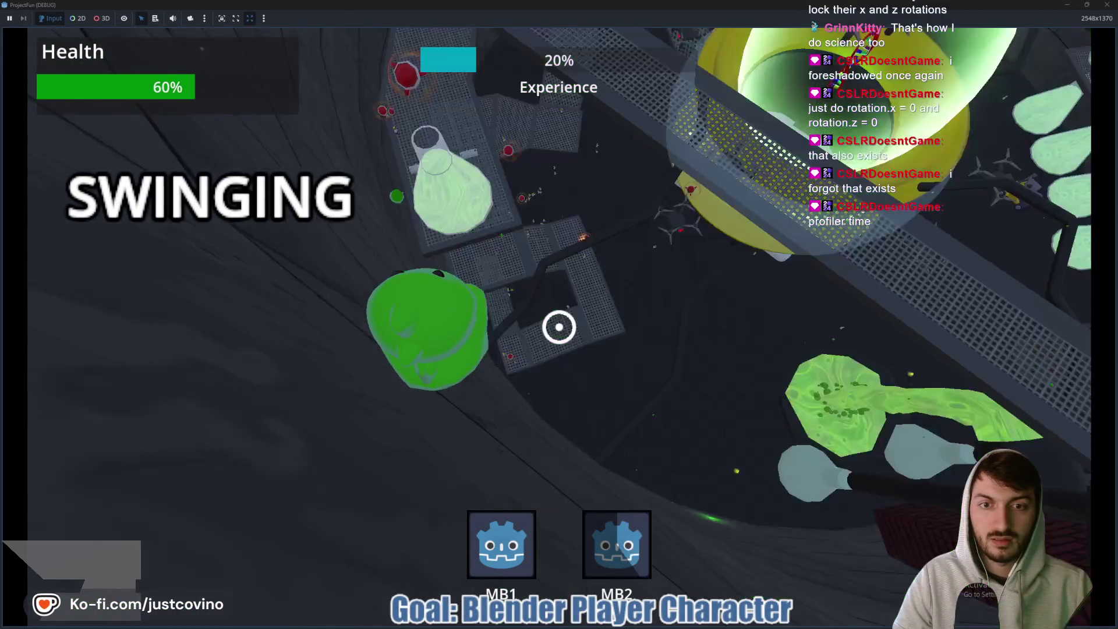
{"action": "right_click", "coordinate": [560, 327]}
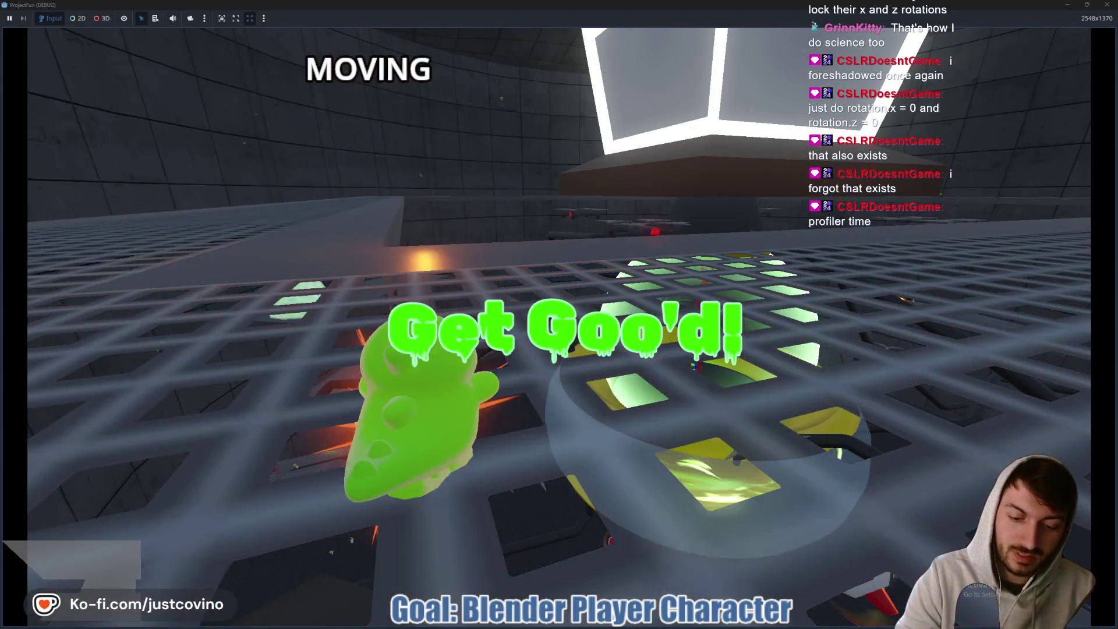
{"action": "key", "text": "F8"}
Enlarge the profiler panel and scrub its graph onto a frame spike.
{"action": "left_click_drag", "start_coordinate": [538, 461], "coordinate": [559, 139]}
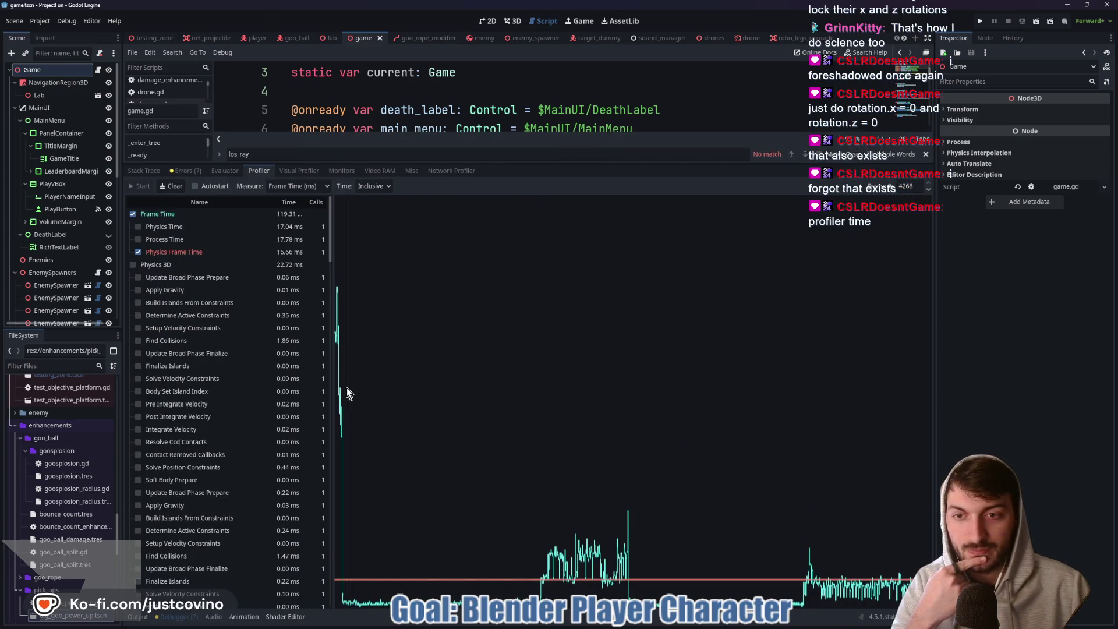
{"action": "mouse_move", "coordinate": [396, 460]}
{"action": "left_mouse_down"}
{"action": "mouse_move", "coordinate": [798, 454]}
{"action": "mouse_move", "coordinate": [652, 450]}
{"action": "left_mouse_up"}
{"action": "mouse_move", "coordinate": [639, 445]}
{"action": "left_mouse_down"}
{"action": "mouse_move", "coordinate": [681, 421]}
{"action": "mouse_move", "coordinate": [679, 411]}
{"action": "mouse_move", "coordinate": [459, 448]}
{"action": "mouse_move", "coordinate": [477, 451]}
{"action": "left_mouse_up"}
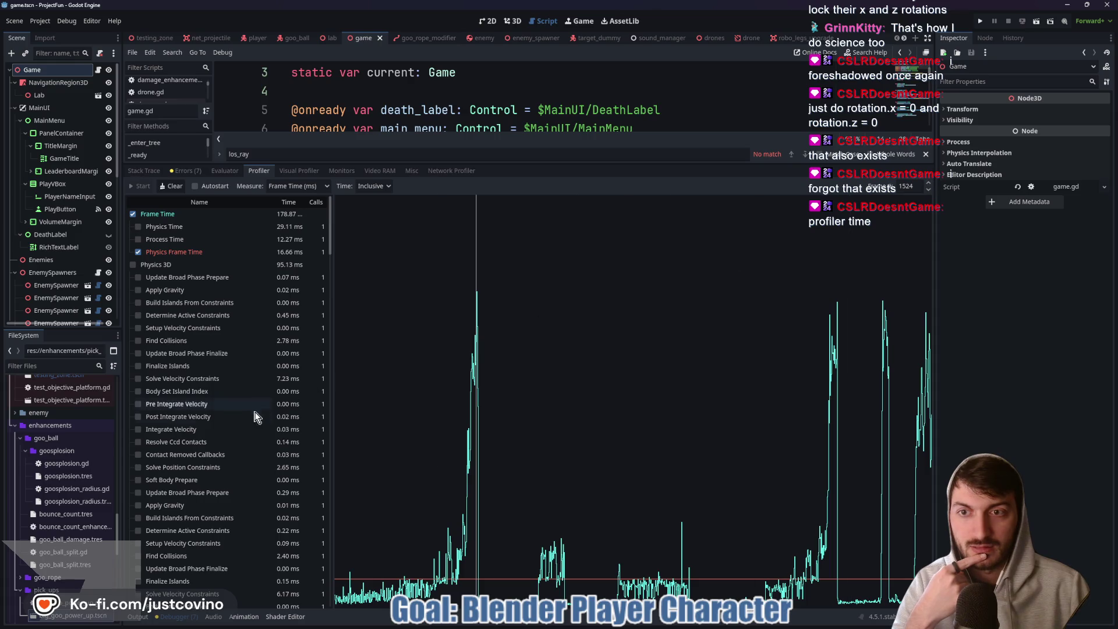
Compare profiled frames 1524–1527 and briefly plot Physics 3D time on the graph.
{"action": "left_click", "coordinate": [929, 183]}
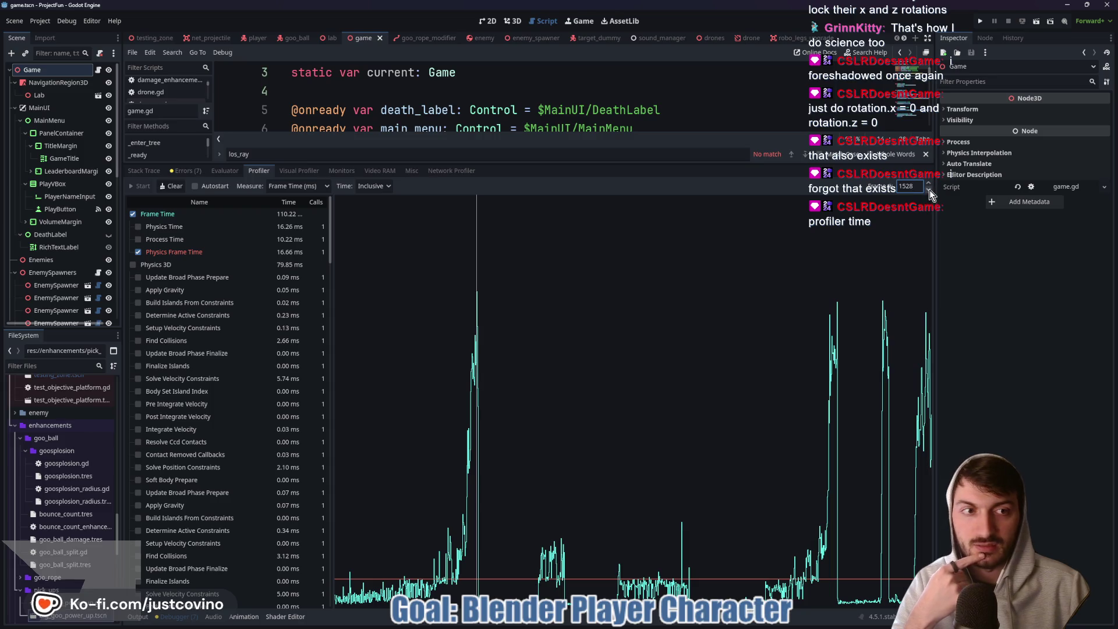
{"action": "left_click", "coordinate": [929, 190]}
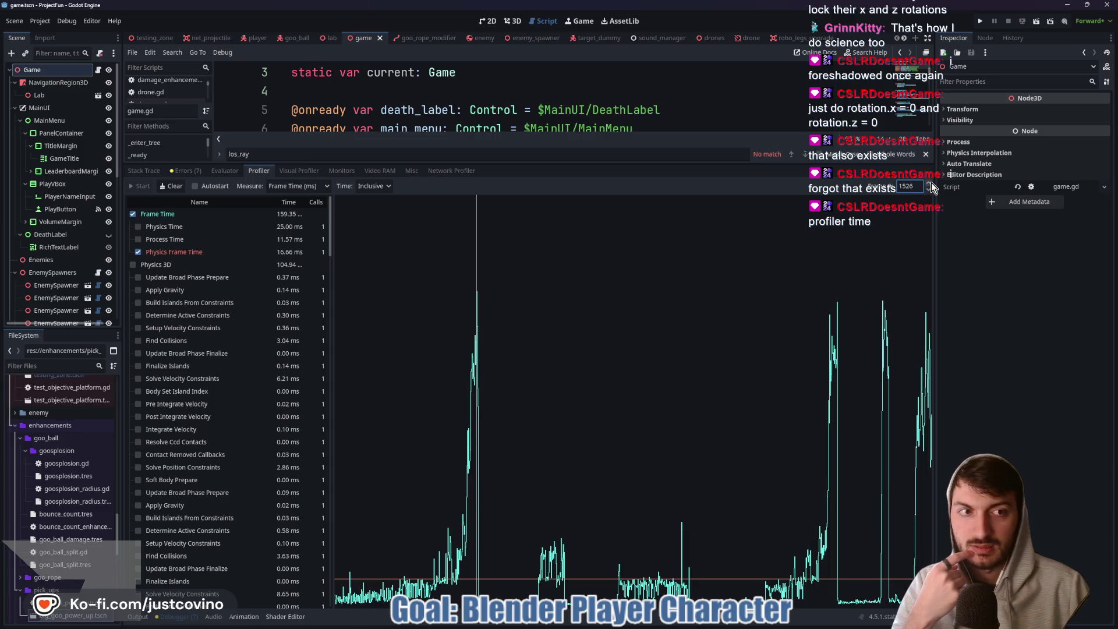
{"action": "scroll", "coordinate": [520, 317], "scroll_direction": "up", "scroll_amount": 4}
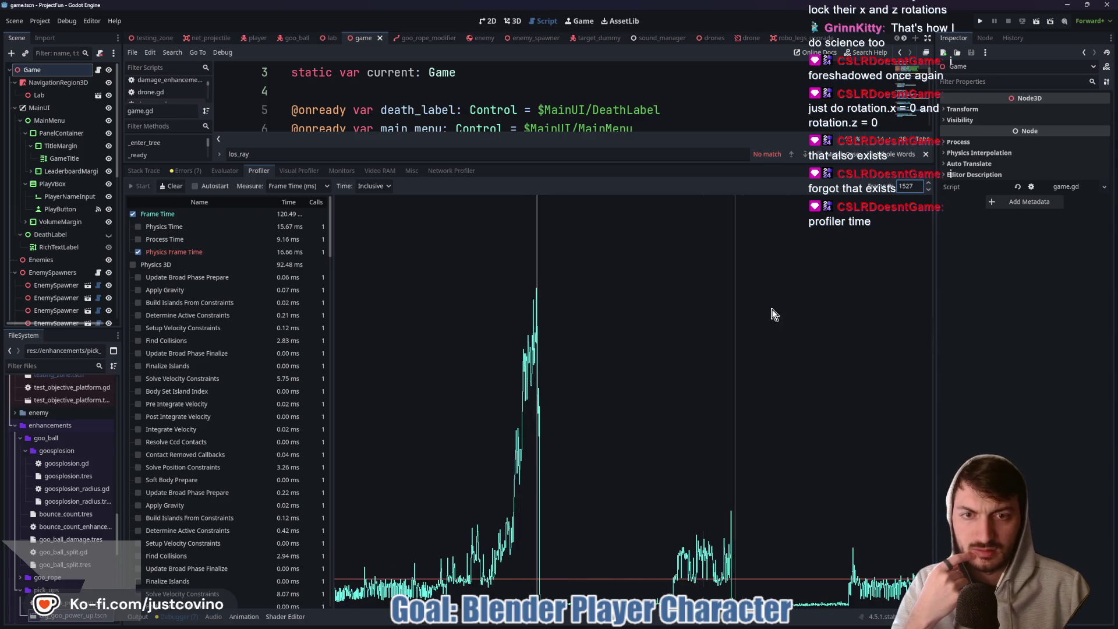
{"action": "double_click", "coordinate": [931, 191]}
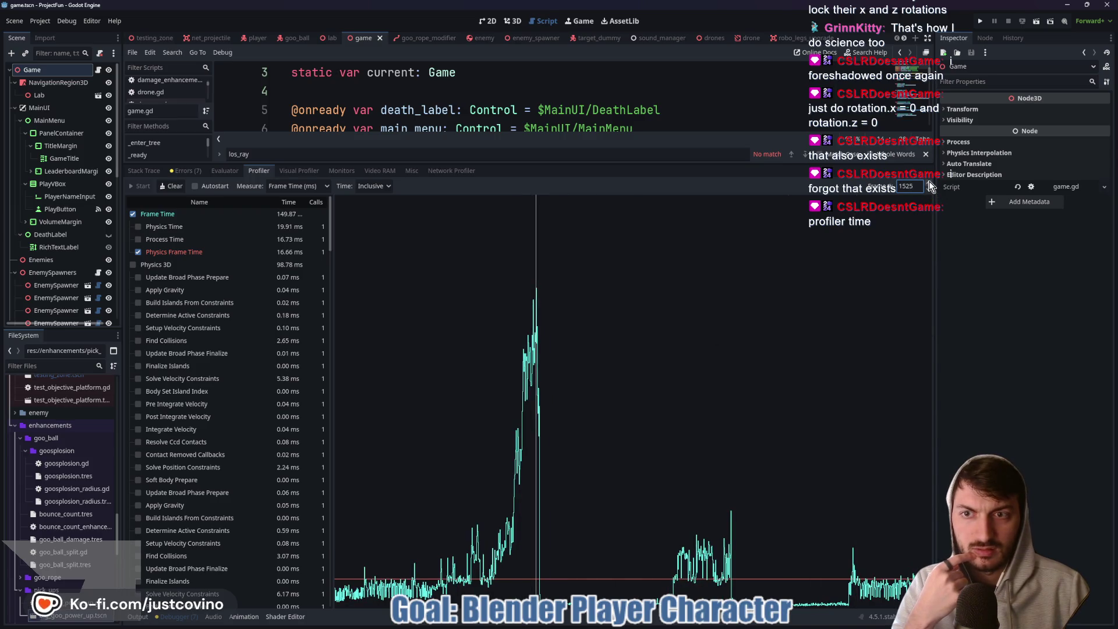
{"action": "double_click", "coordinate": [930, 184]}
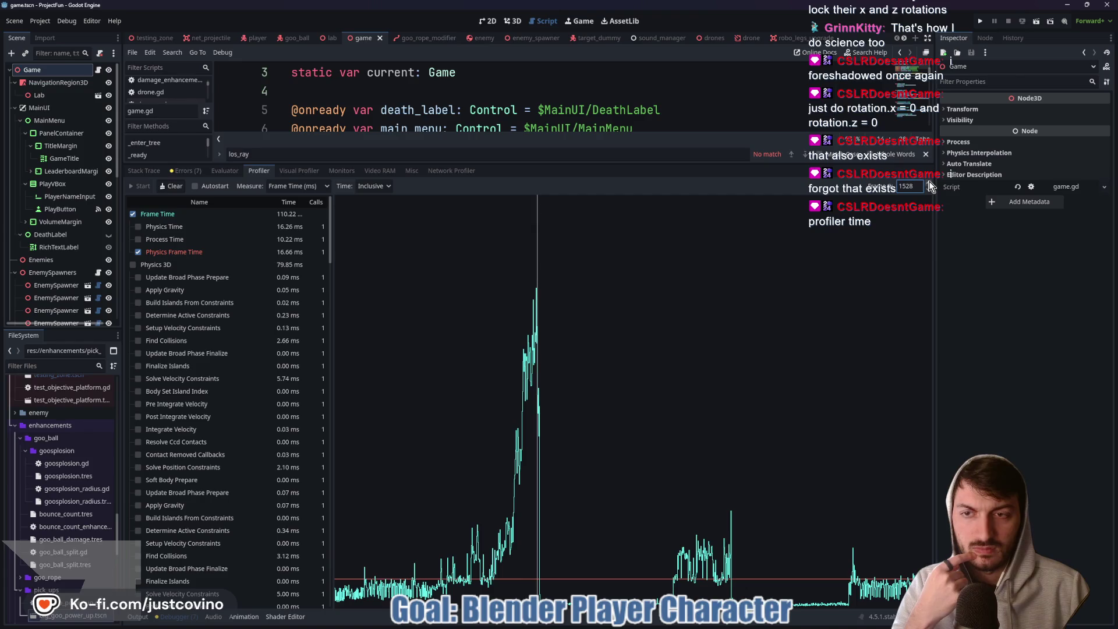
{"action": "double_click", "coordinate": [928, 191]}
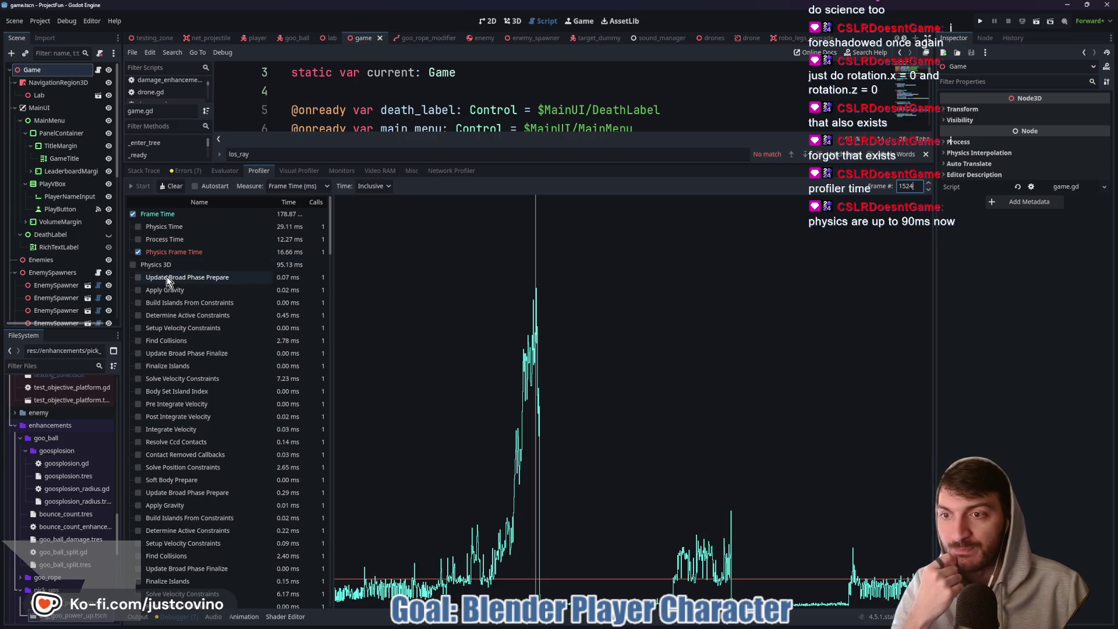
{"action": "left_click", "coordinate": [135, 265]}
{"action": "left_click", "coordinate": [134, 265]}
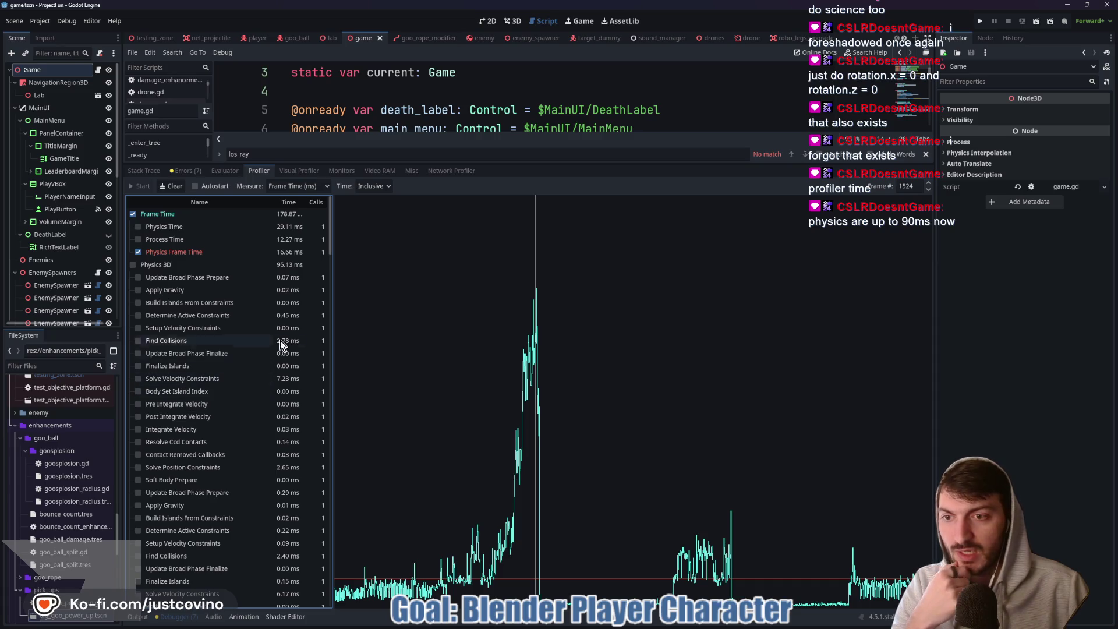
{"action": "left_click_drag", "start_coordinate": [330, 254], "coordinate": [333, 428]}
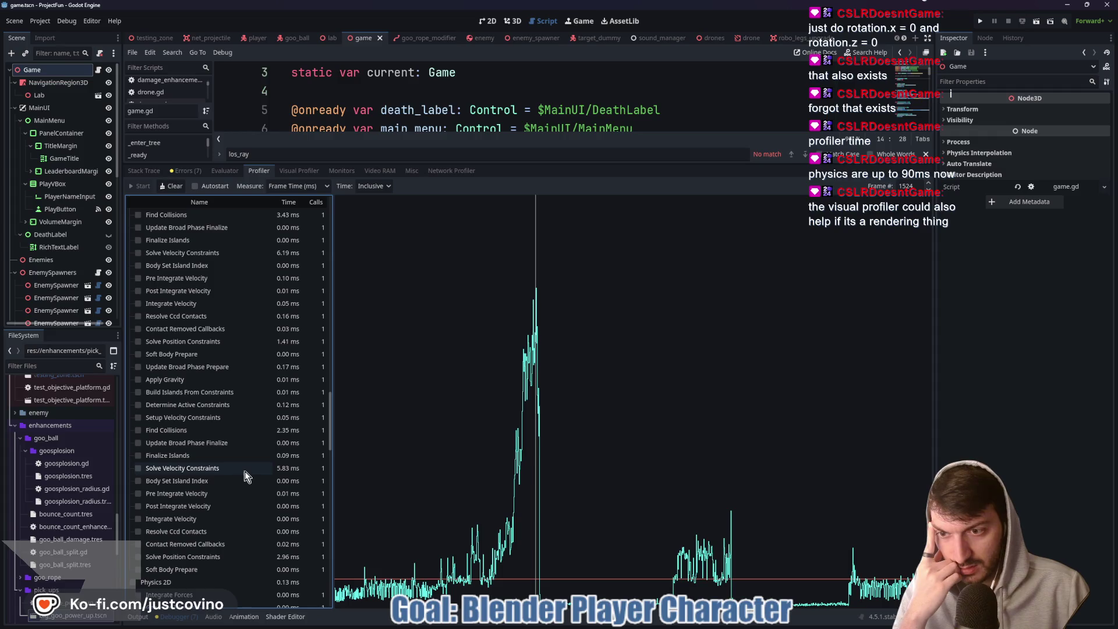
{"action": "left_click_drag", "start_coordinate": [331, 430], "coordinate": [324, 554]}
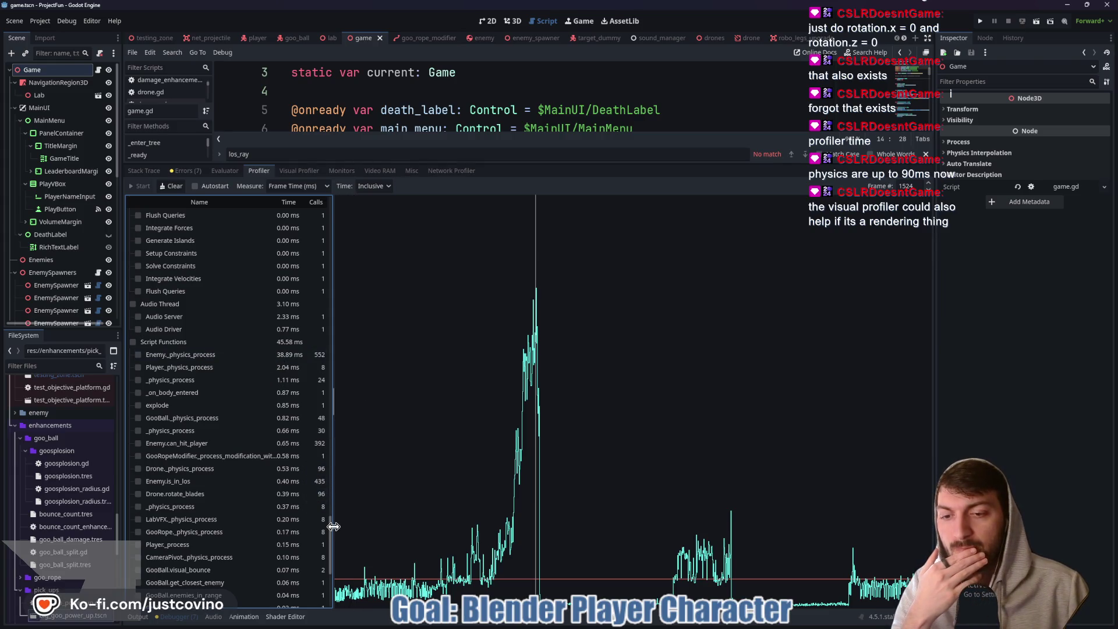
{"action": "left_click_drag", "start_coordinate": [329, 529], "coordinate": [328, 570]}
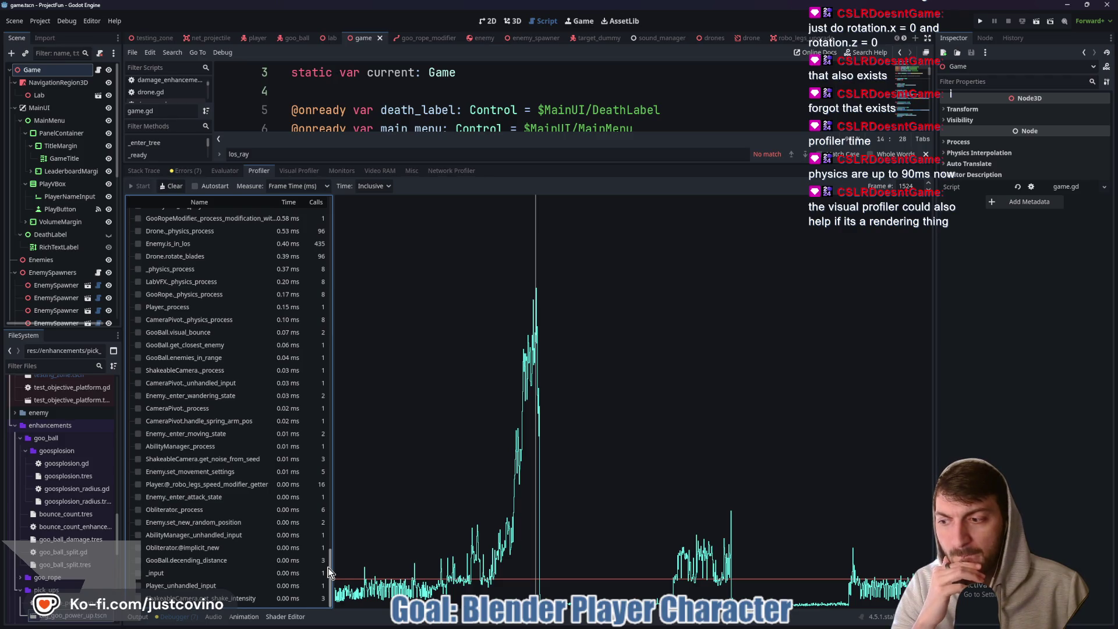
{"action": "left_click_drag", "start_coordinate": [330, 570], "coordinate": [393, 202]}
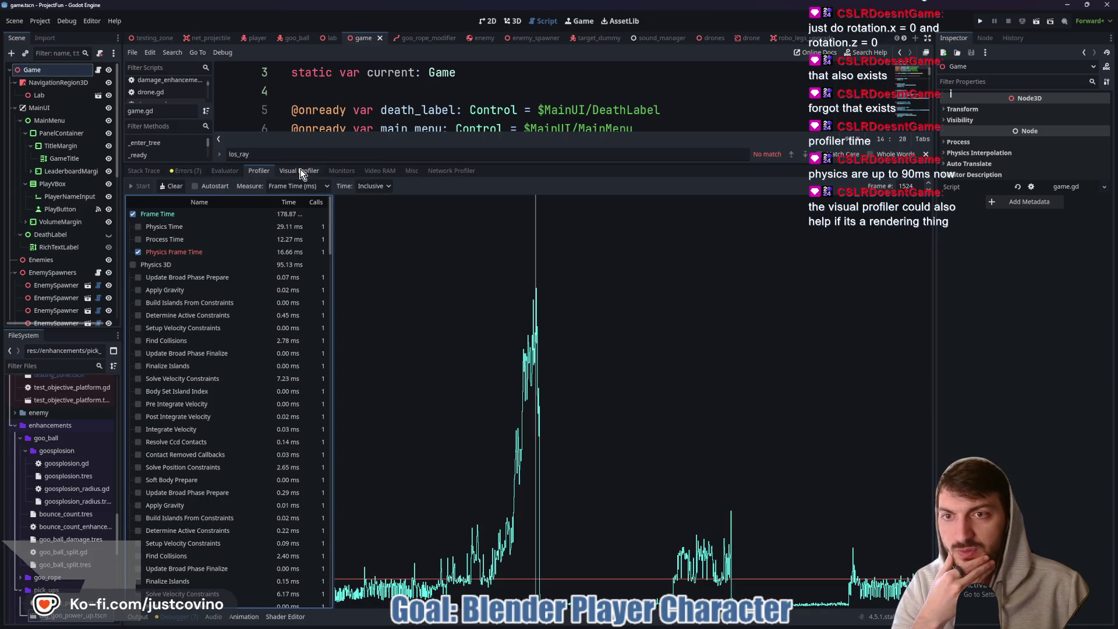
Switch the debugger to the Visual Profiler and rerun the project with F5.
{"action": "left_click", "coordinate": [300, 172]}
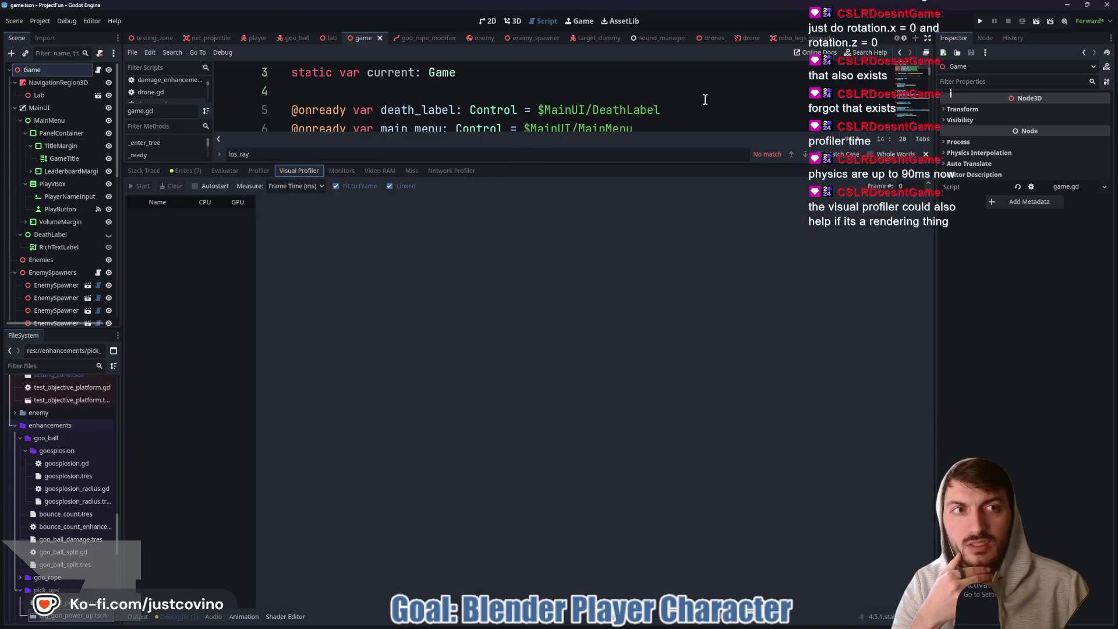
{"action": "key", "text": "F5"}
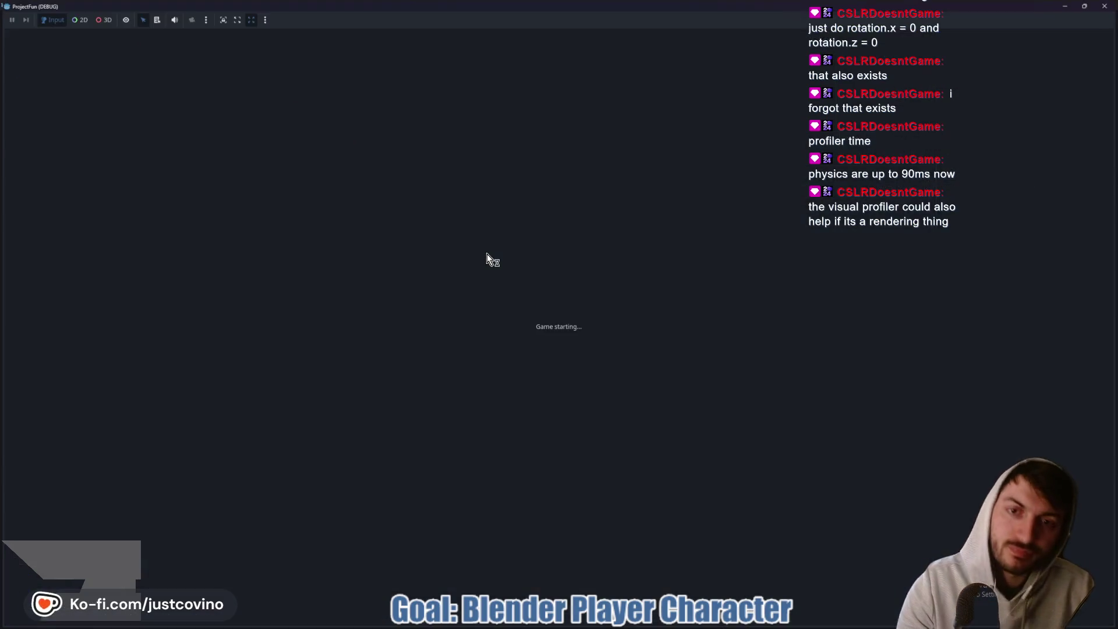